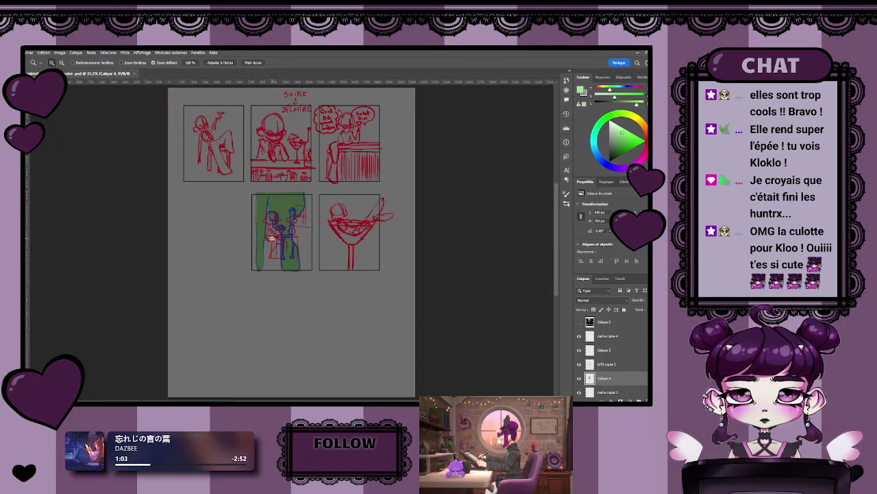
Scroll and pan the page to frame the storyboard panels.
scroll(171, 138, "down", 1)
scroll(171, 137, "up", 1)
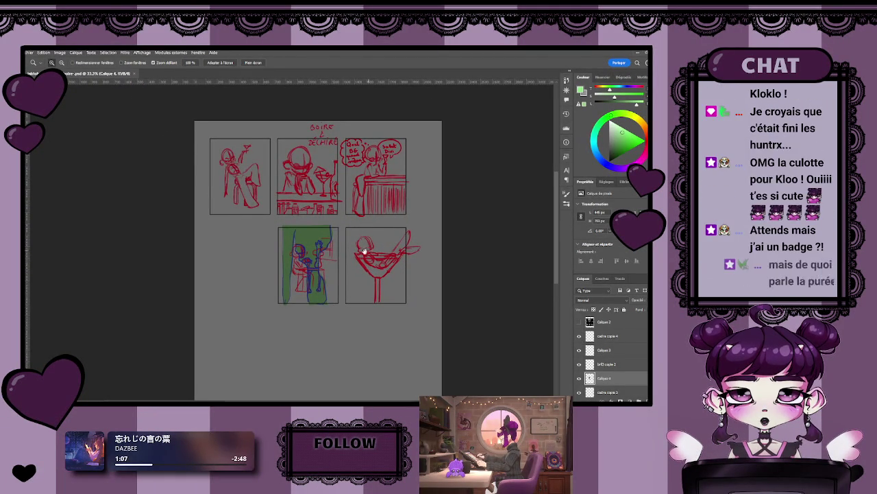
scroll(317, 216, "down", 1)
scroll(318, 216, "up", 1)
scroll(317, 216, "up", 2)
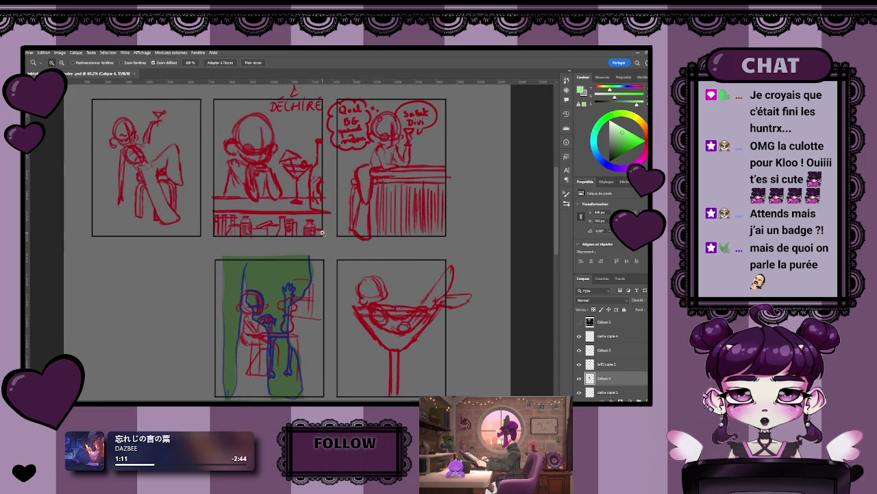
left_click_drag(321, 233, 312, 221)
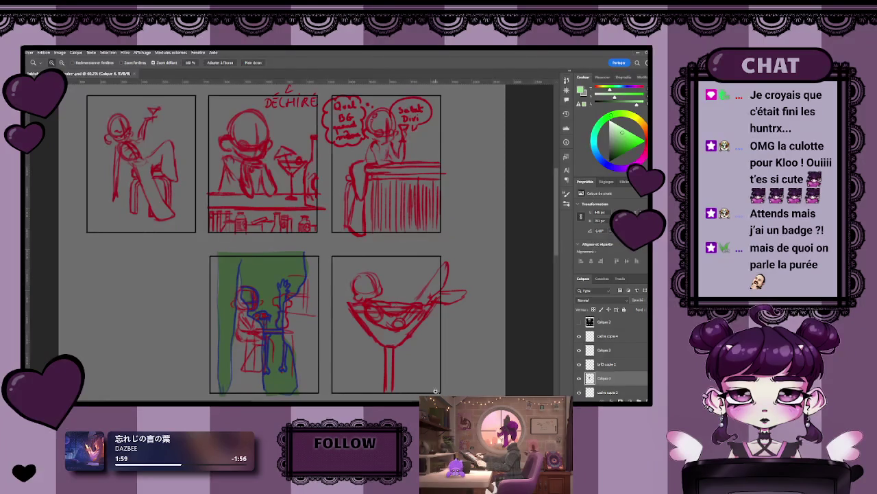
scroll(301, 231, "down", 2)
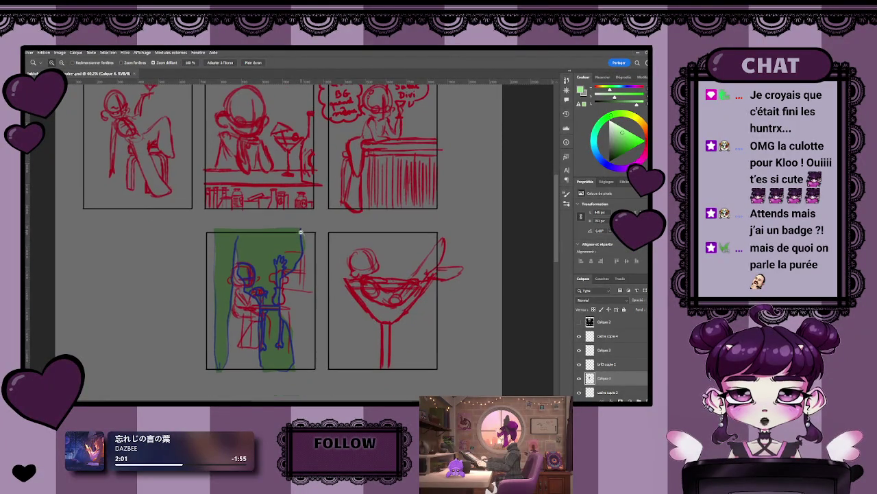
scroll(300, 232, "down", 2)
scroll(312, 239, "down", 2)
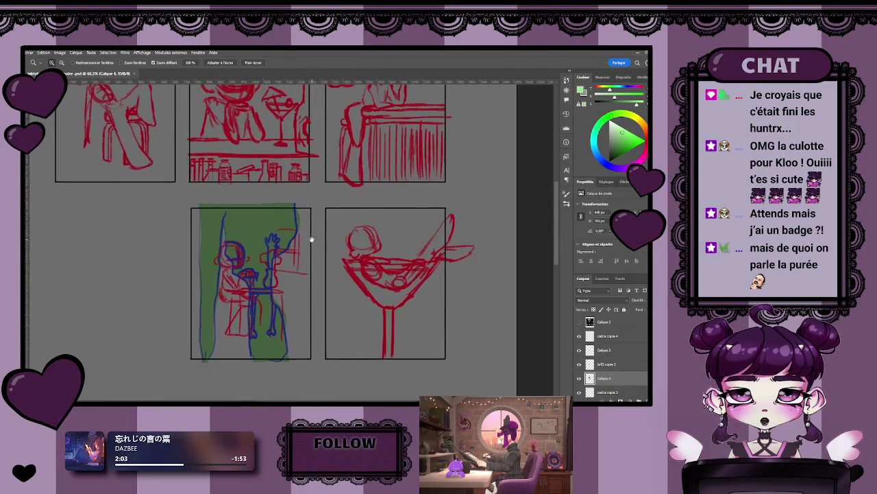
scroll(311, 240, "down", 2)
scroll(312, 246, "down", 2)
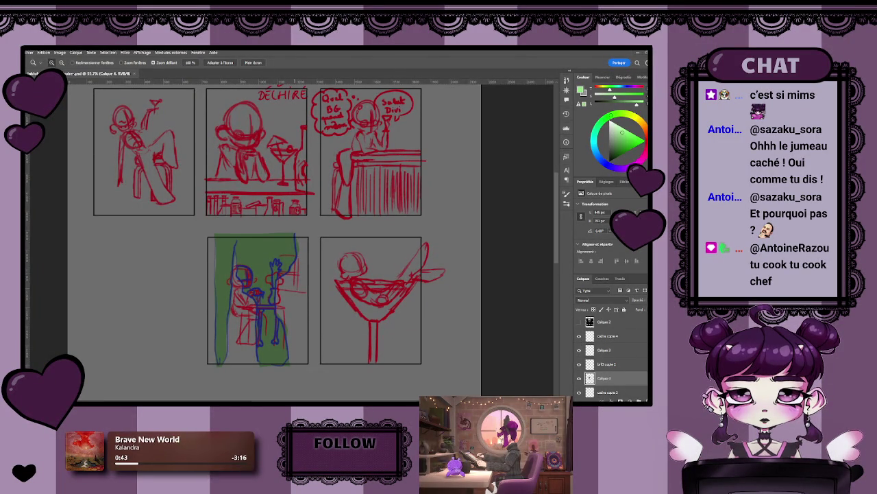
Zoom in until the green panel fills the view.
left_click(291, 243)
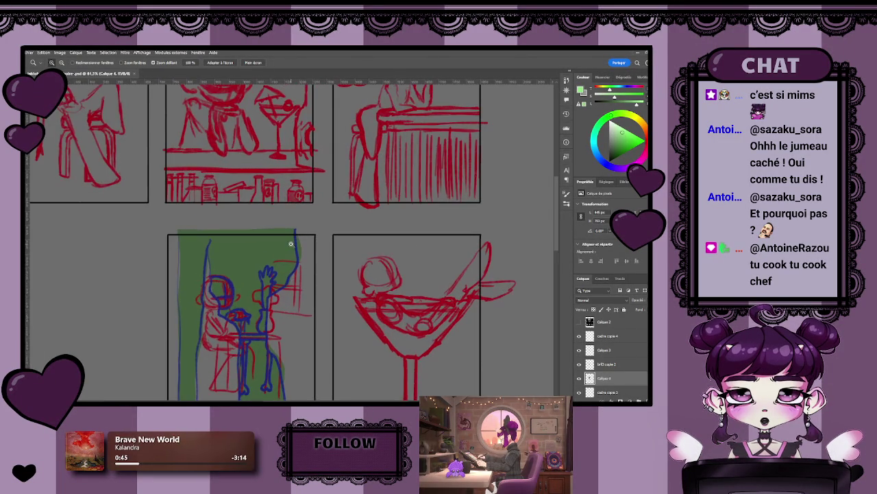
left_click_drag(207, 339, 322, 226)
scroll(271, 216, "up", 2)
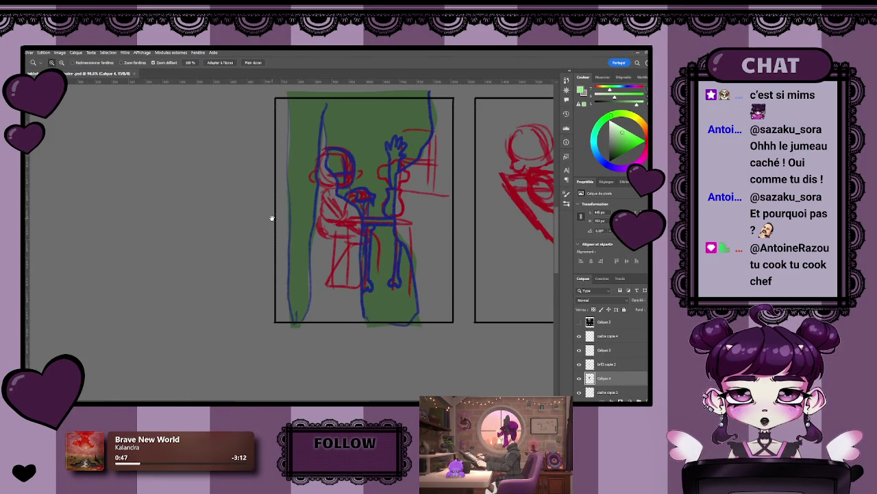
left_click_drag(271, 216, 292, 232)
scroll(292, 233, "down", 1)
scroll(289, 236, "up", 3)
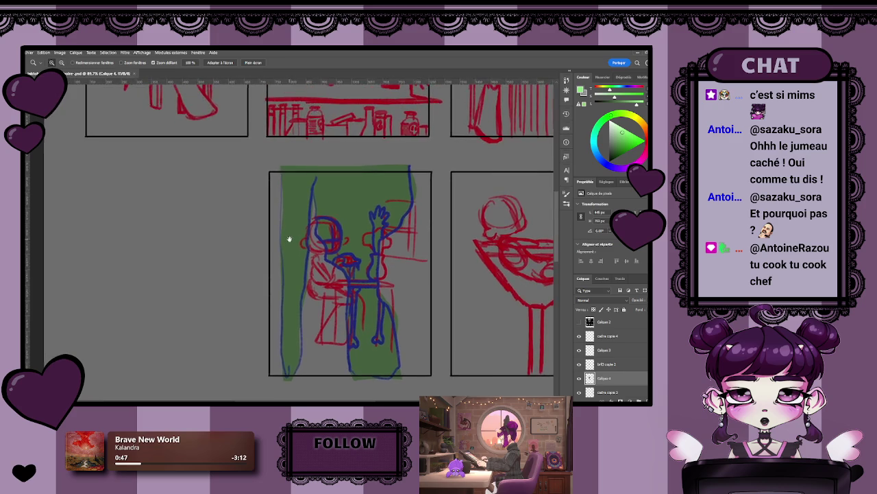
scroll(280, 244, "down", 1)
scroll(280, 243, "down", 1)
Toggle visibility of the cadre copie 4 frame and Calque 3 layers to check them.
left_click(607, 336)
left_click(579, 336)
left_click(578, 351)
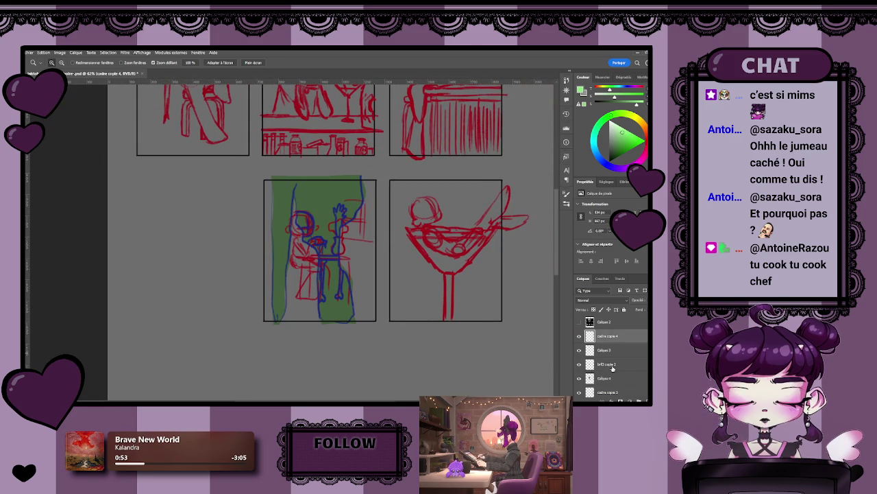
left_click(604, 349)
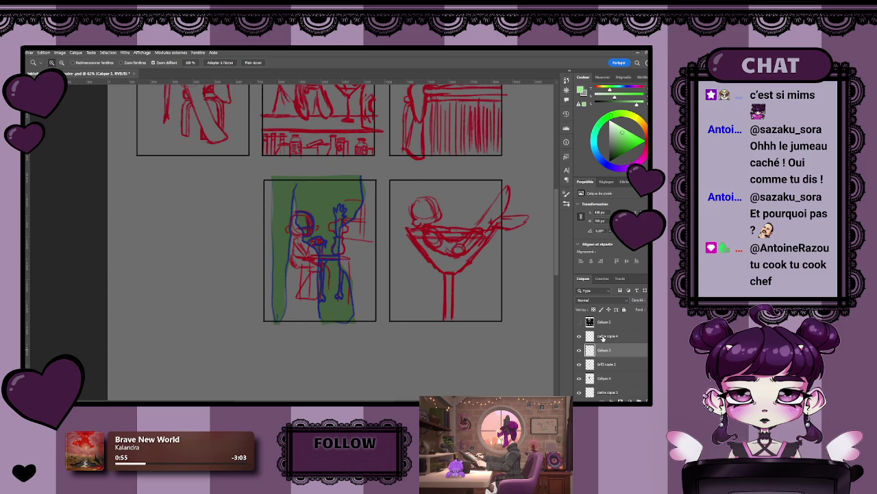
left_click(602, 337, "ctrl")
left_click(579, 337)
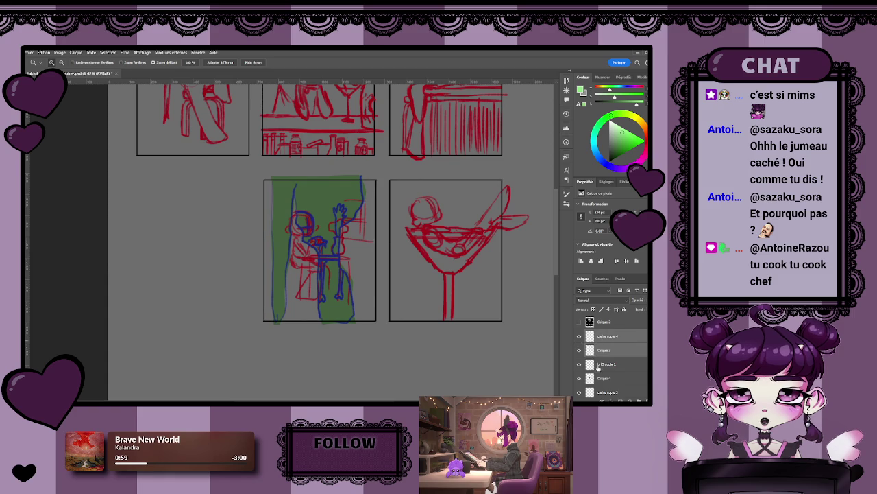
Select brD copie 2 with cadre copie 4 and reorder them in the layer stack.
left_click(598, 365)
left_click(579, 364)
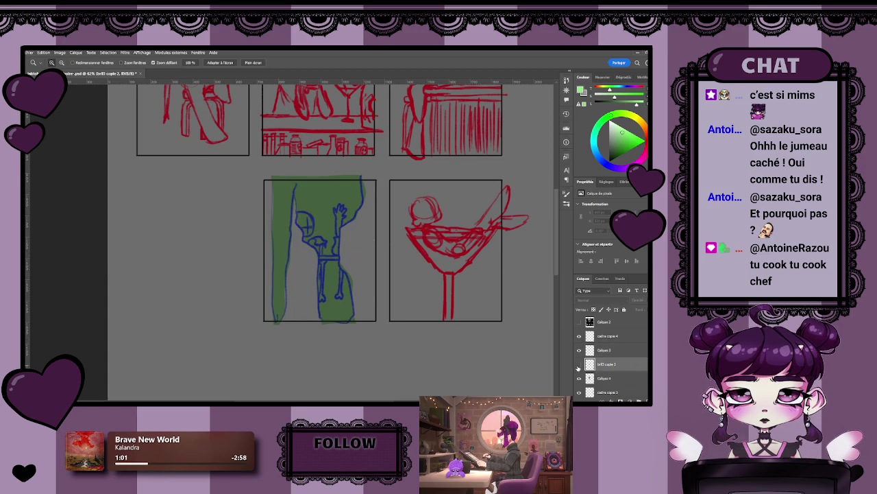
left_click(579, 364)
left_click(579, 365)
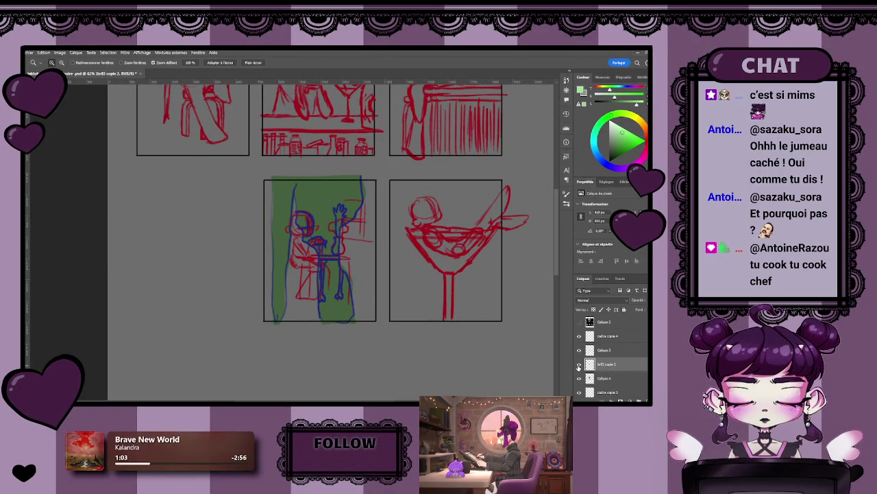
left_click(609, 337, "ctrl")
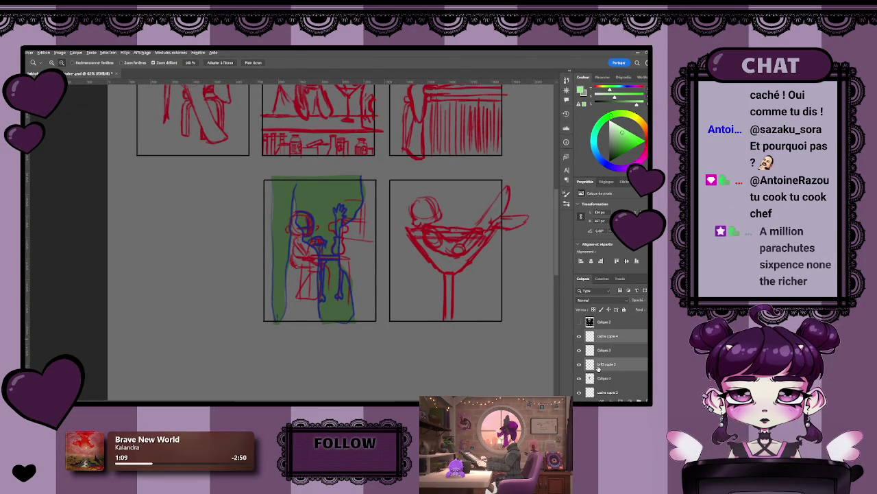
left_click_drag(604, 364, 605, 329)
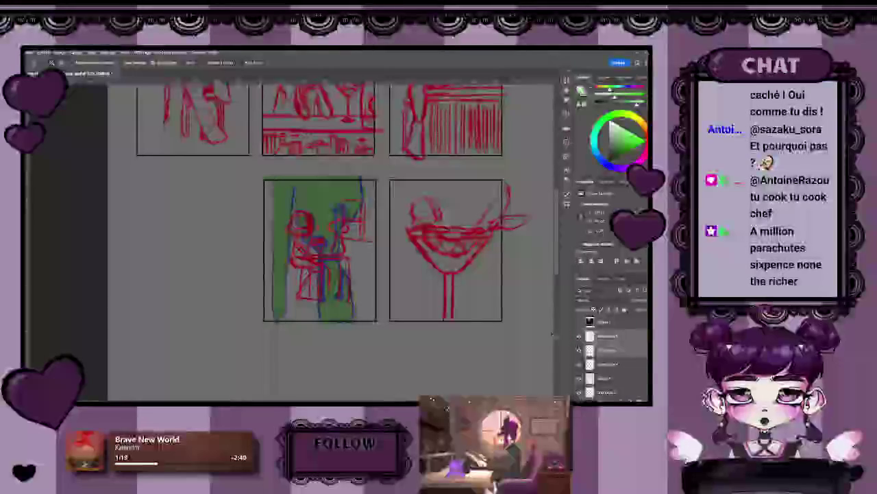
Move the copied frame and sketch into the empty bottom-left cell with Ctrl+T.
key("ctrl+t")
left_click_drag(349, 271, 223, 270)
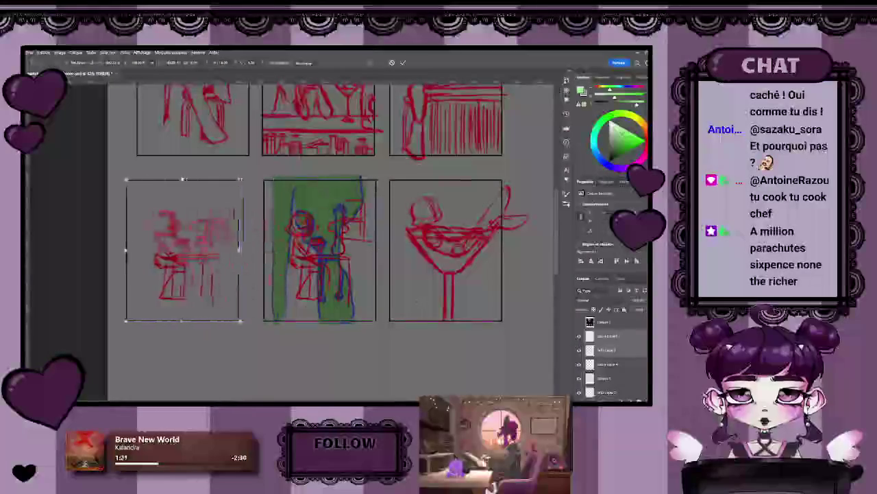
key("Return")
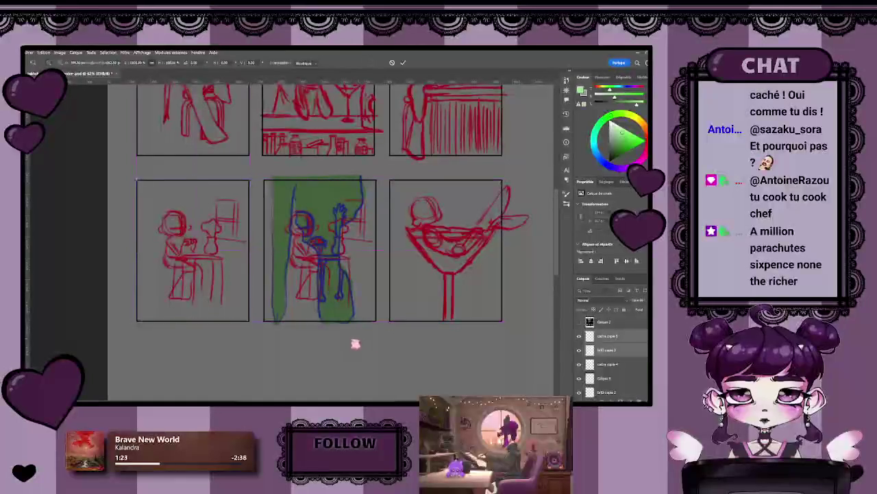
Zoom in and draw an extra table leg in the left panel's sketch.
left_click_drag(205, 301, 328, 250)
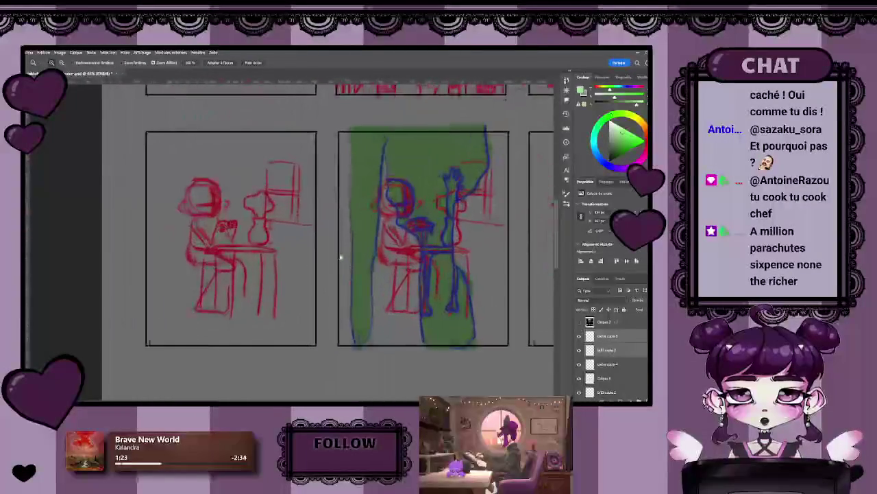
left_click_drag(328, 250, 348, 271)
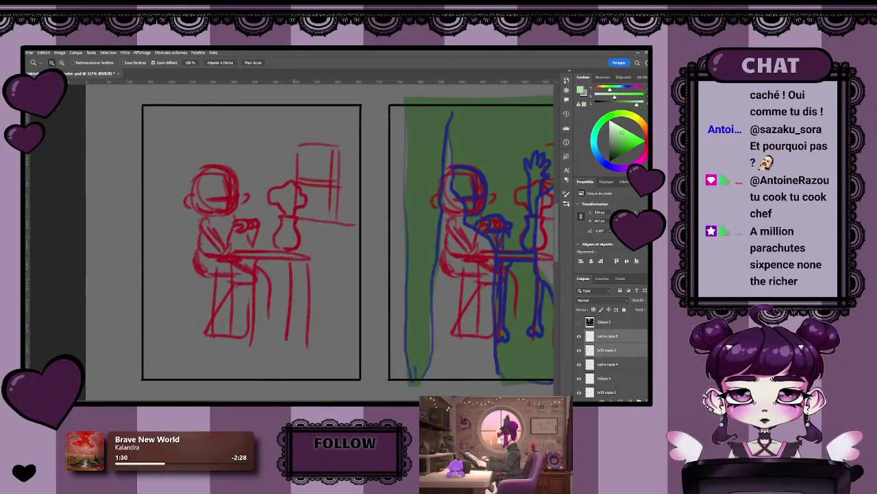
left_click_drag(288, 266, 290, 346)
scroll(256, 255, "down", 3)
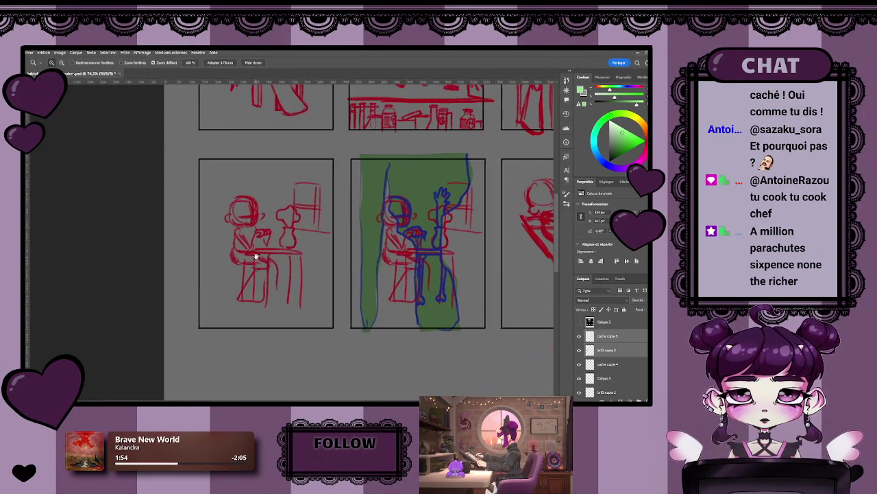
left_click_drag(300, 275, 315, 276)
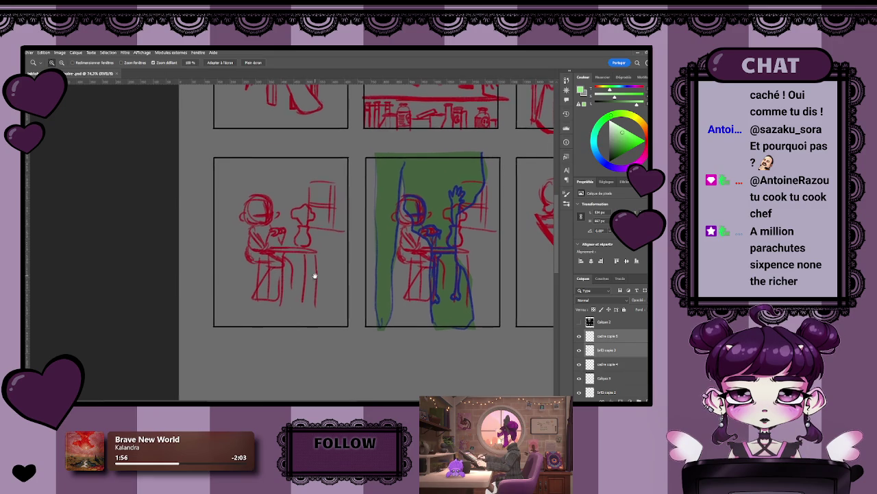
left_click_drag(400, 318, 348, 309)
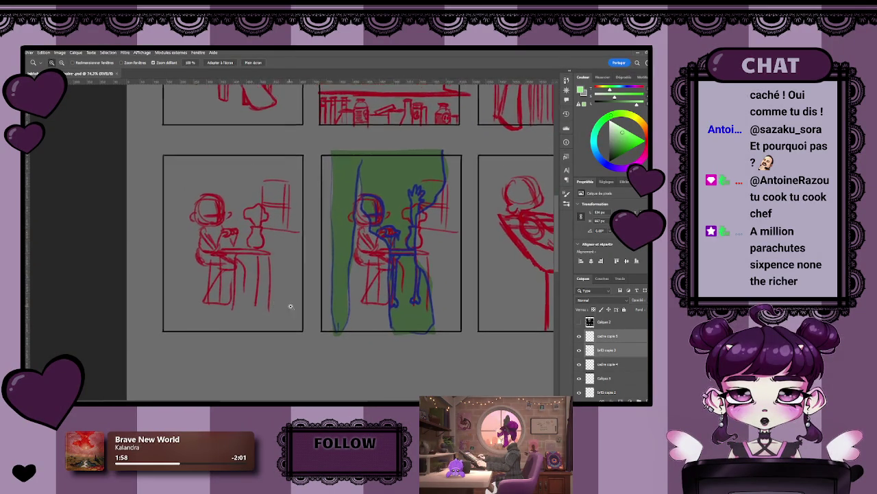
scroll(291, 306, "up", 2)
scroll(284, 290, "up", 2)
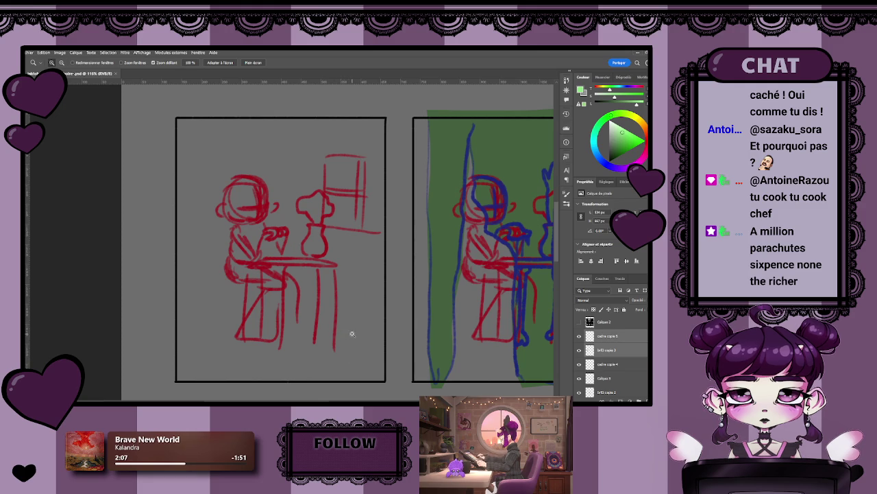
Compare panels by toggling layer visibility, then select the brf3 copie 3 sketch layer.
scroll(352, 334, "down", 3)
scroll(346, 328, "down", 2)
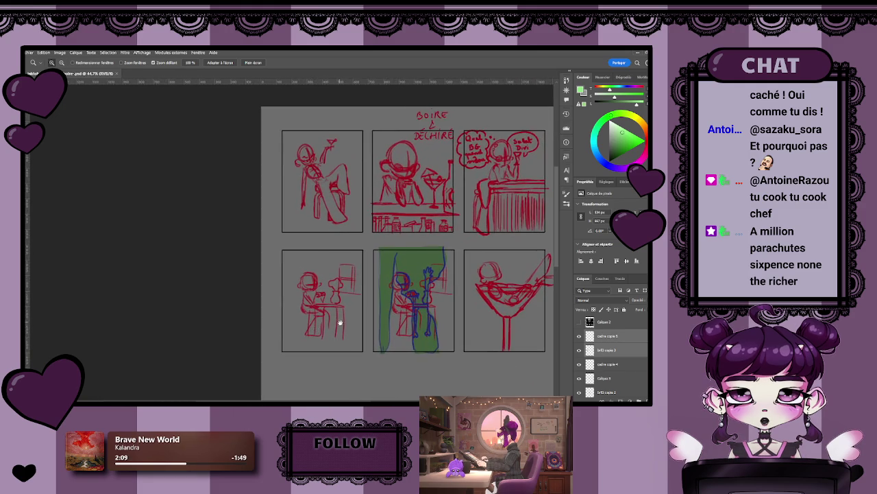
scroll(340, 322, "up", 1)
scroll(338, 324, "up", 2)
scroll(336, 327, "up", 1)
scroll(332, 331, "up", 2)
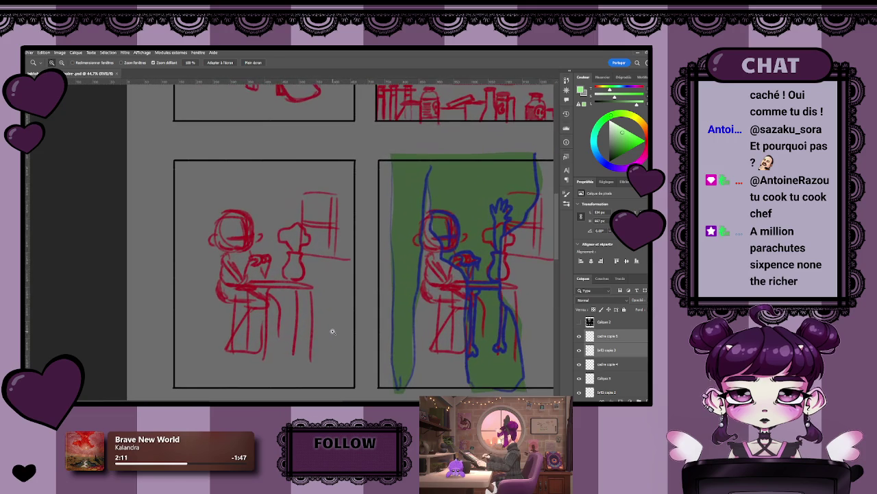
left_click(580, 336)
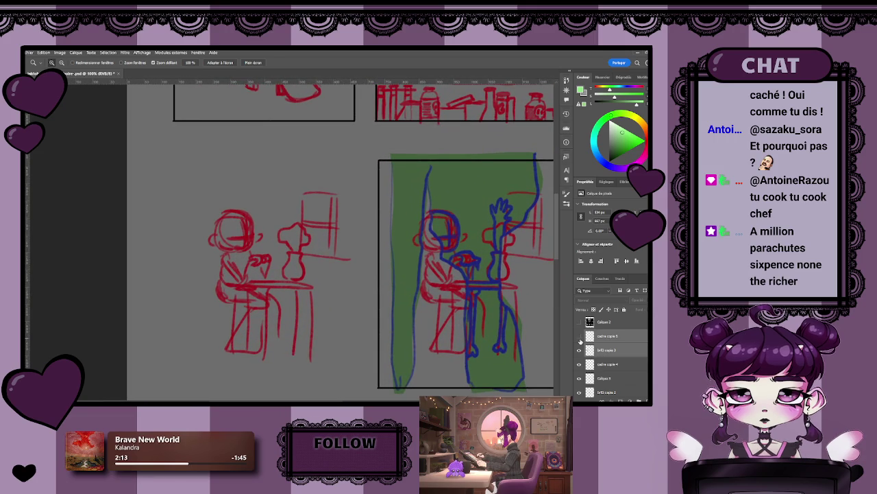
left_click(580, 349)
left_click(580, 350)
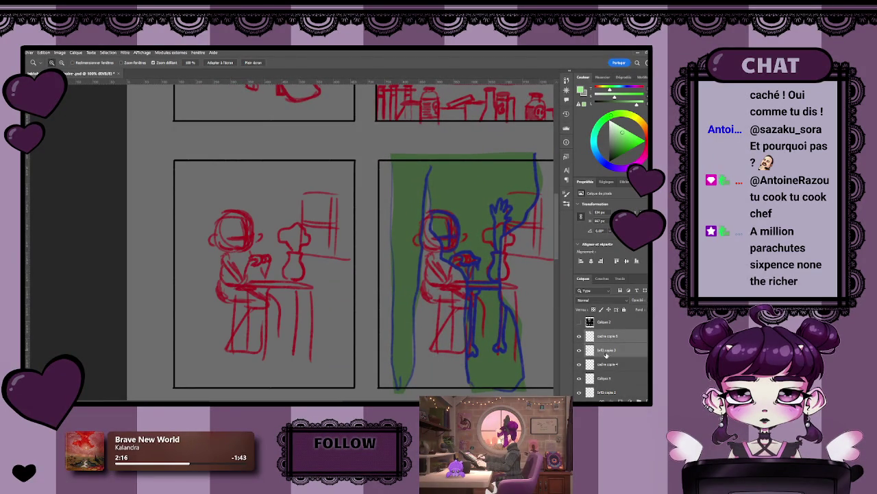
left_click(607, 351)
Clear the old sketch from the layer with Ctrl+A and Delete.
key("ctrl+a")
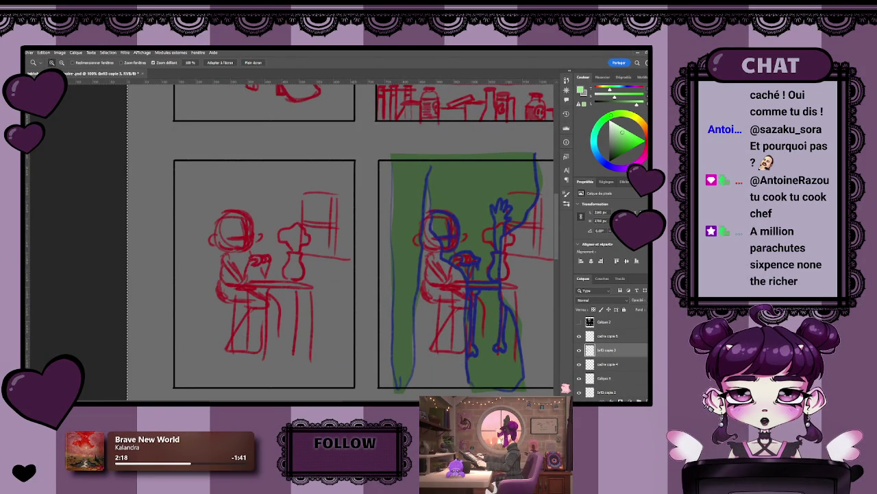
key("Delete")
mouse_move(235, 311)
left_mouse_down()
mouse_move(372, 304)
mouse_move(329, 296)
mouse_move(336, 291)
mouse_move(321, 264)
left_mouse_up()
Switch to the Brush, show the Swatches panel, and test then undo a circle stroke.
key("b")
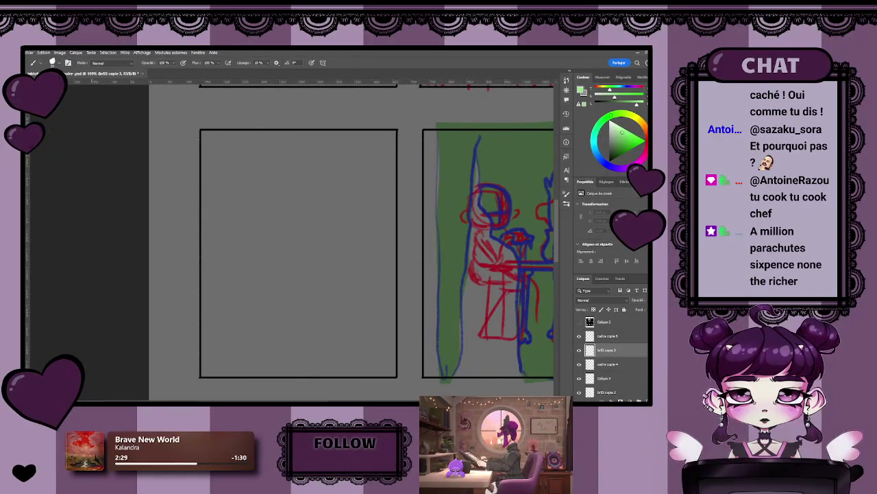
left_click(602, 77)
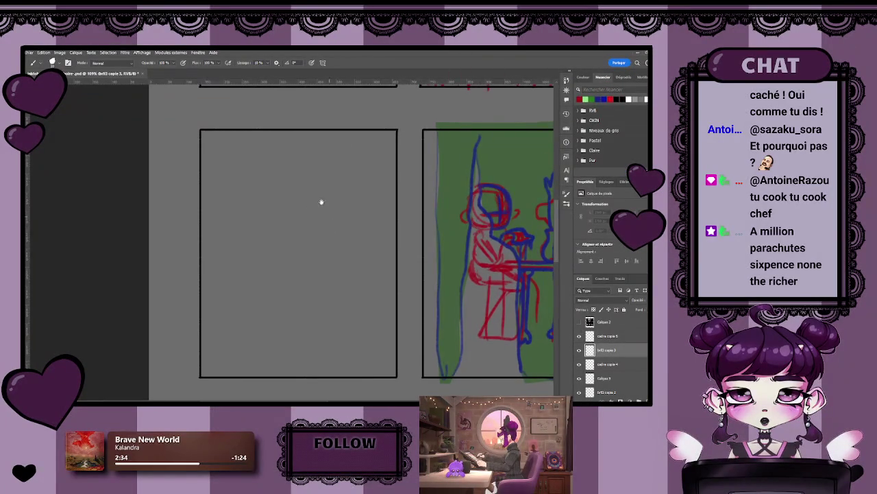
scroll(321, 202, "down", 1)
scroll(303, 186, "up", 1)
scroll(296, 198, "up", 1)
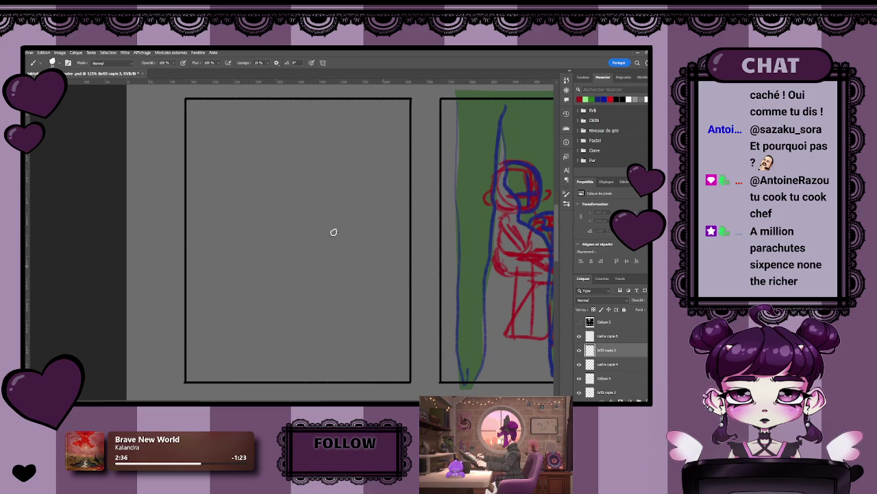
left_click_drag(262, 165, 239, 185)
key("ctrl+z")
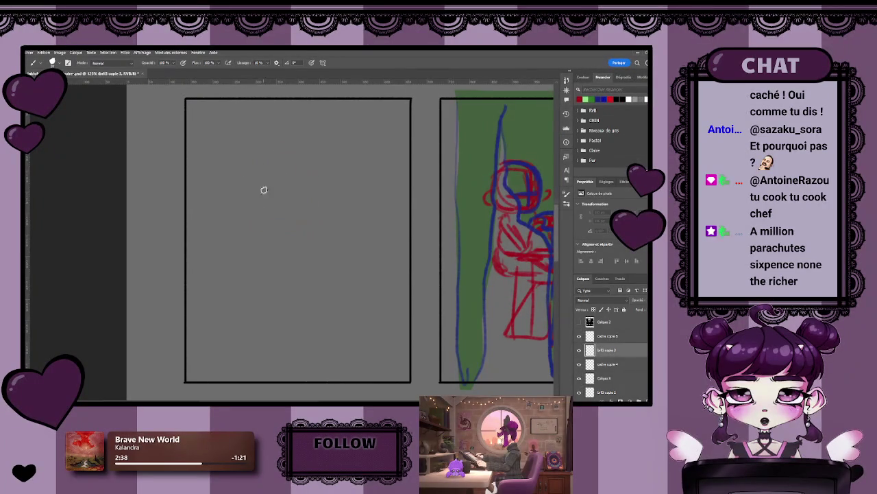
scroll(372, 227, "down", 5)
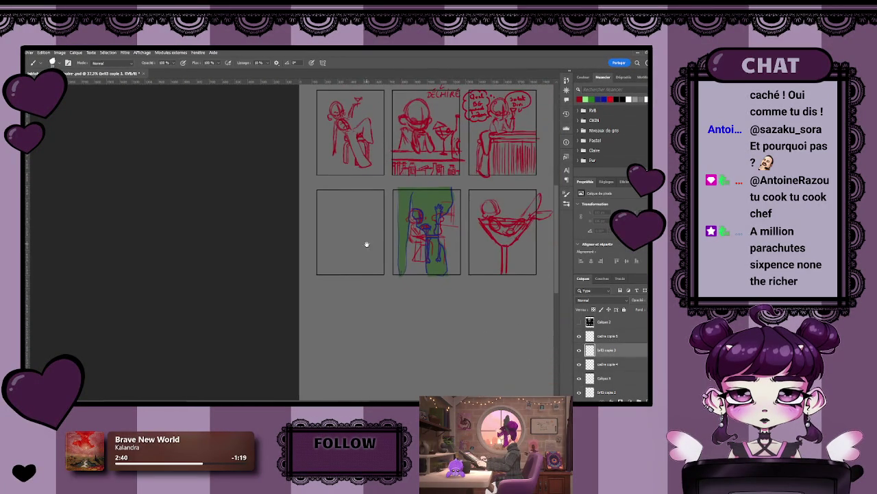
left_click_drag(366, 244, 342, 247)
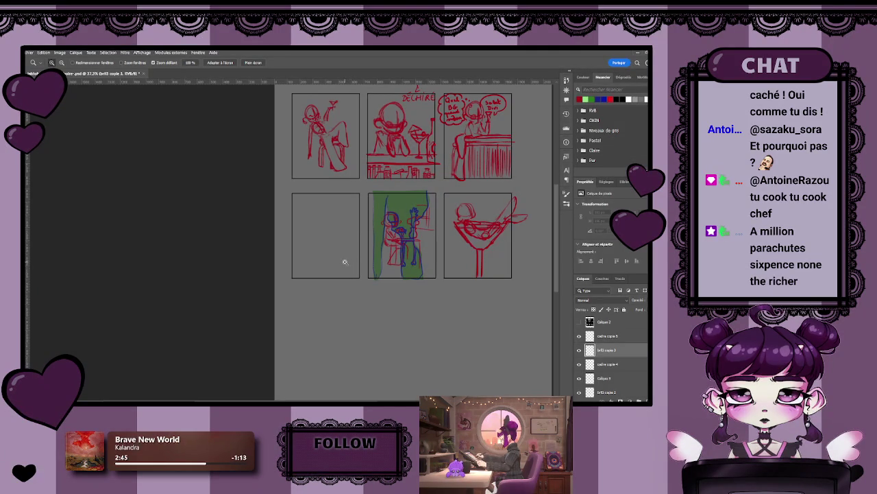
Draw a red oval head near the top of the empty panel, shading its left side.
left_click_drag(332, 260, 373, 263)
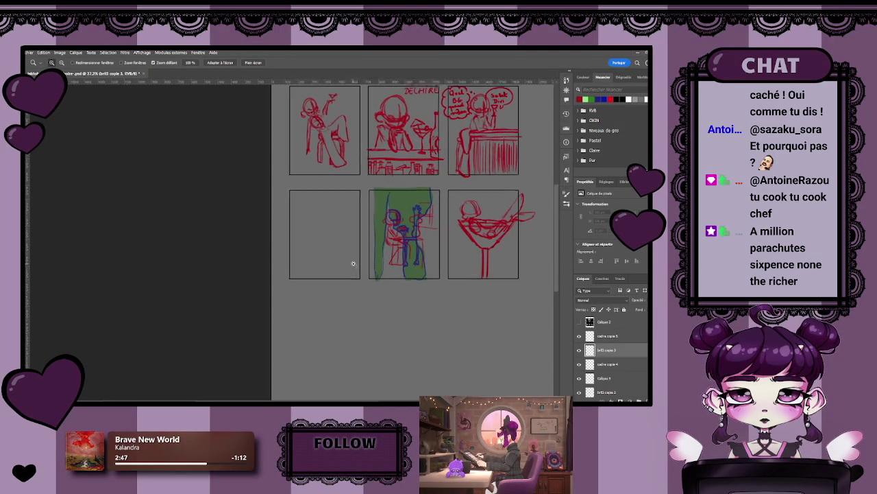
key("b")
left_click_drag(277, 122, 272, 119)
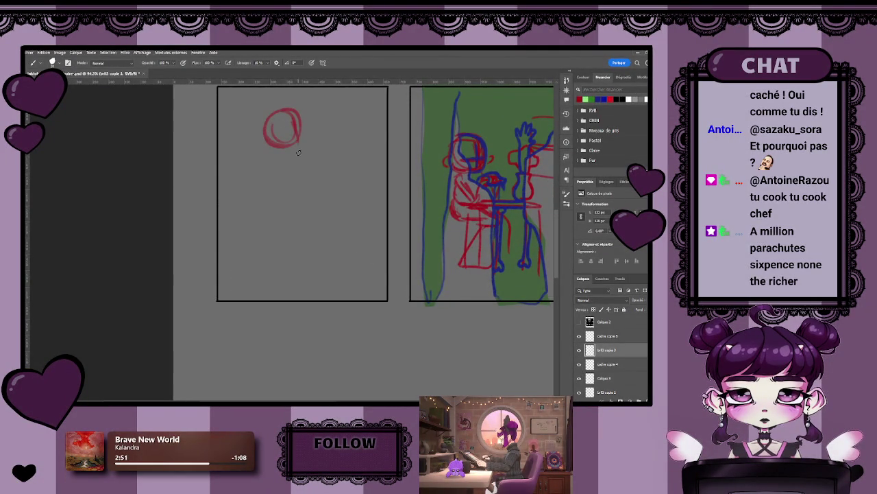
mouse_move(299, 125)
left_mouse_down()
mouse_move(305, 141)
mouse_move(276, 146)
left_mouse_up()
key("ctrl+z")
key("ctrl+z")
key("ctrl+z")
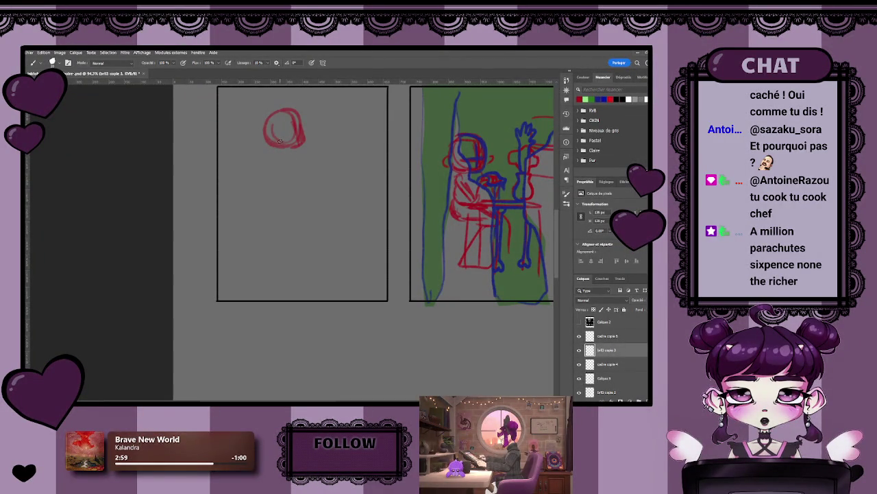
mouse_move(281, 141)
left_mouse_down()
mouse_move(274, 121)
mouse_move(268, 135)
mouse_move(304, 140)
mouse_move(270, 148)
mouse_move(274, 140)
left_mouse_up()
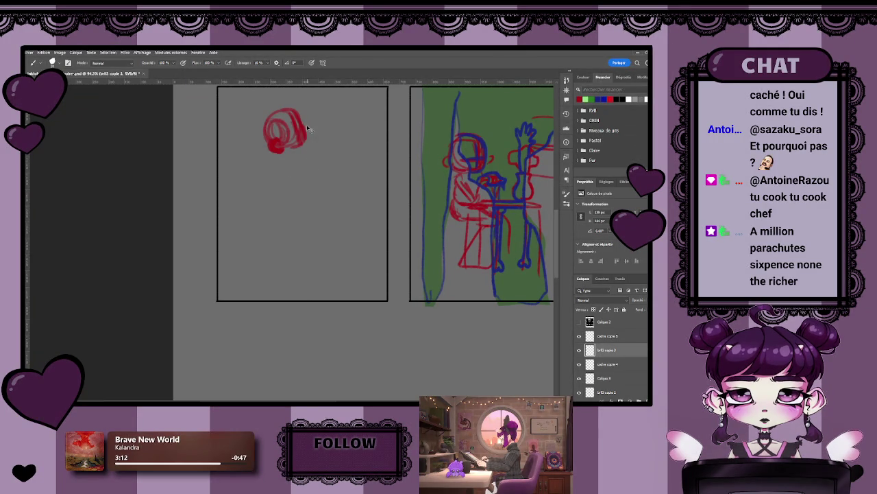
scroll(290, 186, "down", 1)
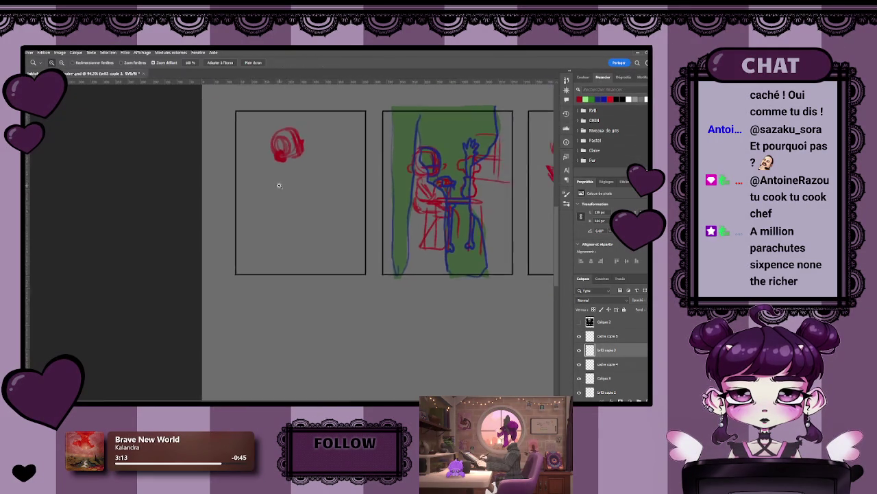
Sketch the figure's torso and neck below the head.
scroll(278, 186, "up", 2)
mouse_move(294, 181)
left_mouse_down()
mouse_move(277, 221)
mouse_move(280, 201)
left_mouse_up()
mouse_move(251, 209)
left_mouse_down()
mouse_move(247, 239)
mouse_move(277, 215)
mouse_move(251, 233)
mouse_move(258, 220)
left_mouse_up()
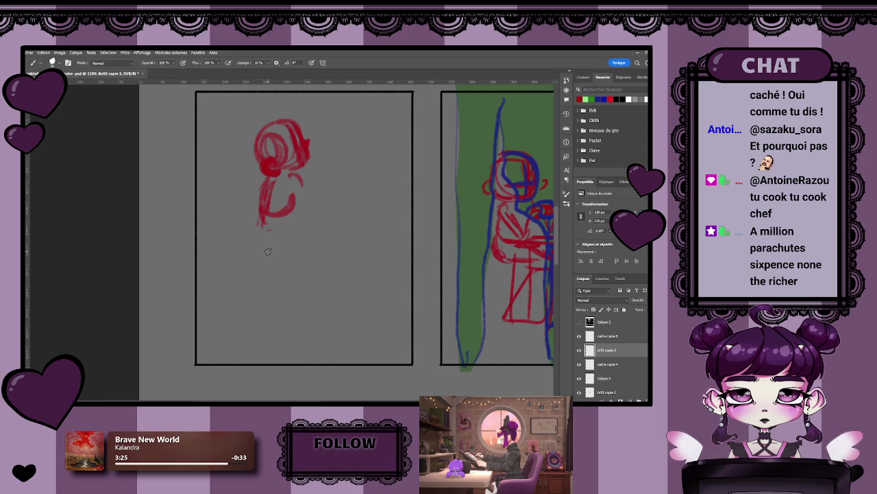
mouse_move(249, 232)
left_mouse_down()
mouse_move(242, 246)
mouse_move(259, 252)
mouse_move(292, 246)
mouse_move(266, 244)
left_mouse_up()
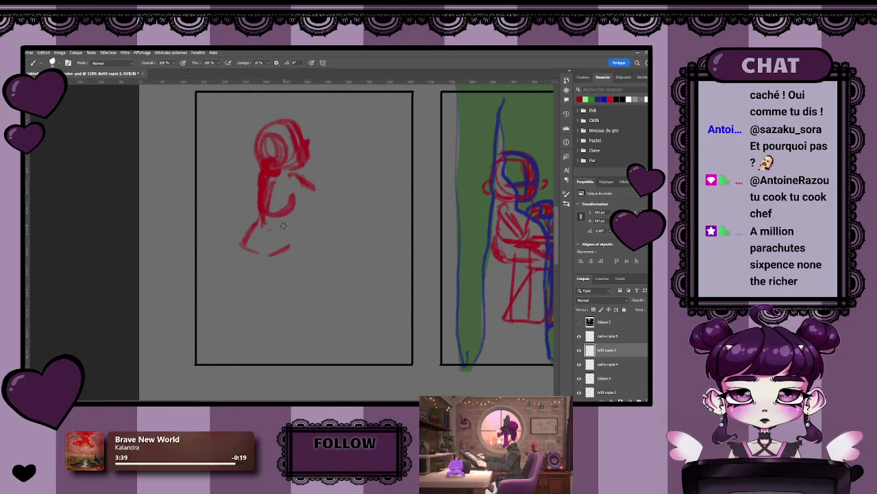
mouse_move(266, 172)
left_mouse_down()
mouse_move(268, 165)
mouse_move(270, 218)
left_mouse_up()
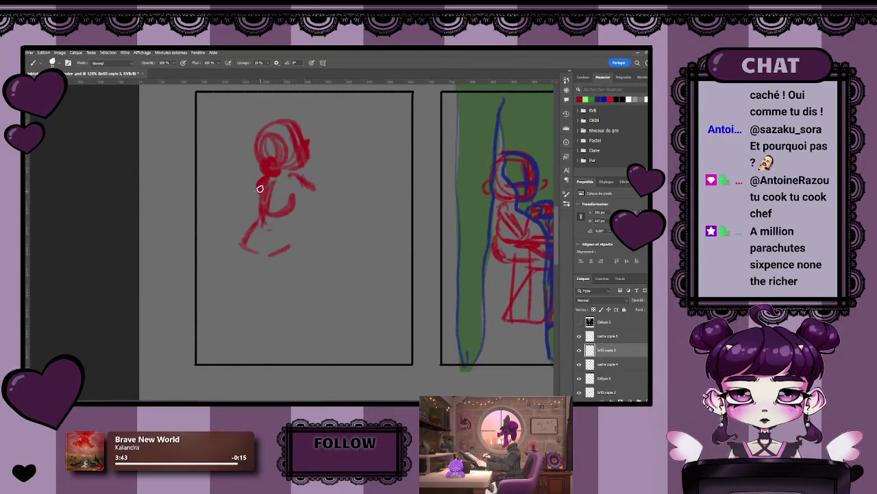
Draw the arm raised to the right holding a Y-shaped cocktail glass with a rim.
mouse_move(318, 188)
left_mouse_down()
mouse_move(315, 198)
mouse_move(332, 159)
mouse_move(349, 152)
left_mouse_up()
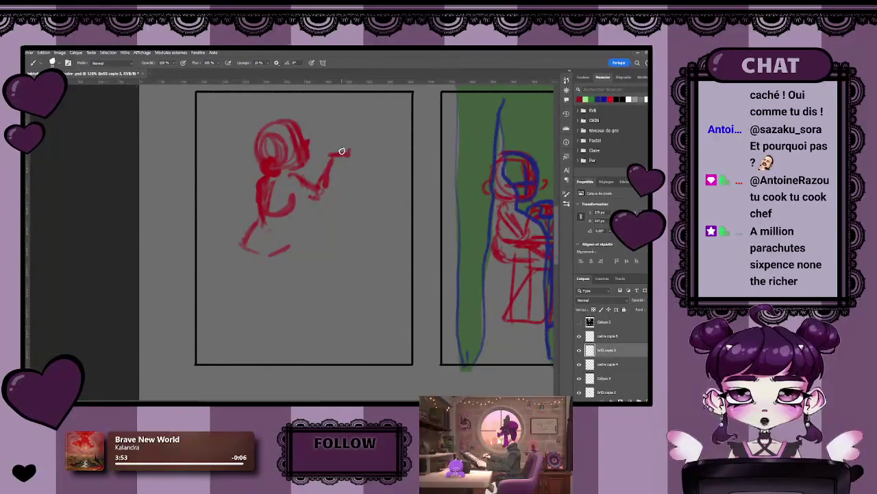
mouse_move(340, 144)
left_mouse_down()
mouse_move(342, 163)
mouse_move(349, 150)
mouse_move(344, 167)
mouse_move(354, 171)
mouse_move(331, 129)
mouse_move(354, 130)
left_mouse_up()
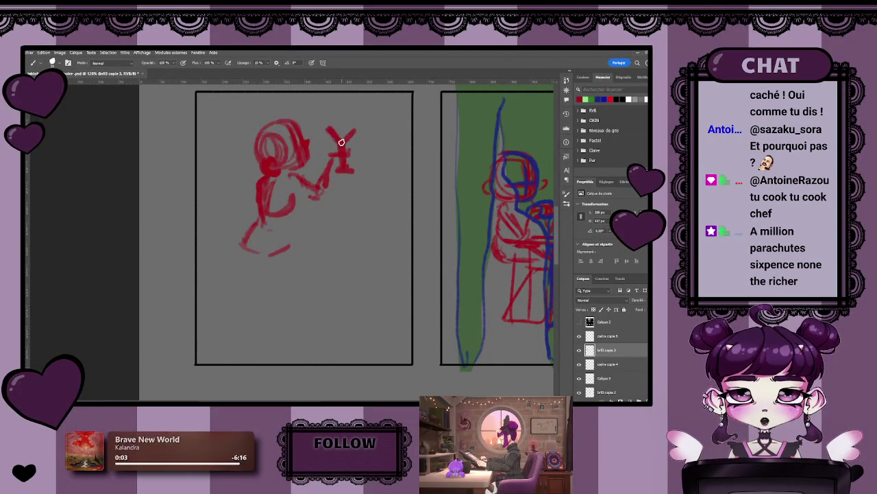
left_click_drag(328, 128, 354, 133)
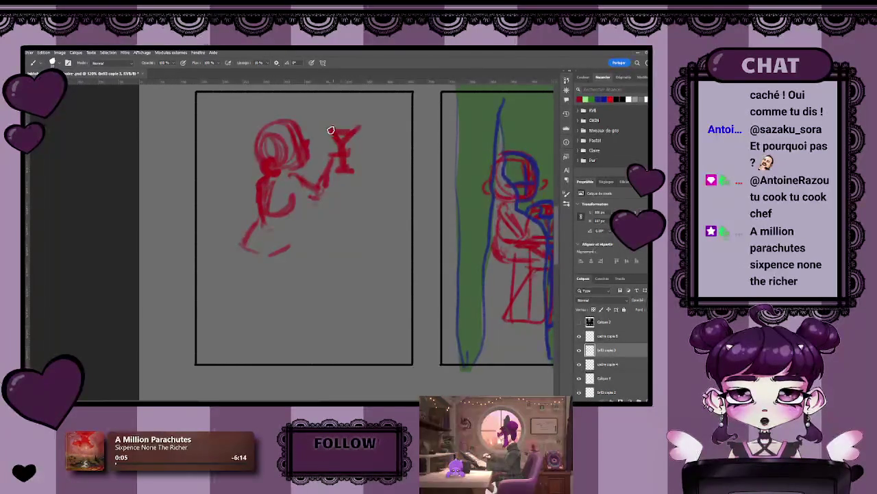
left_click_drag(368, 206, 354, 218)
scroll(354, 218, "down", 3)
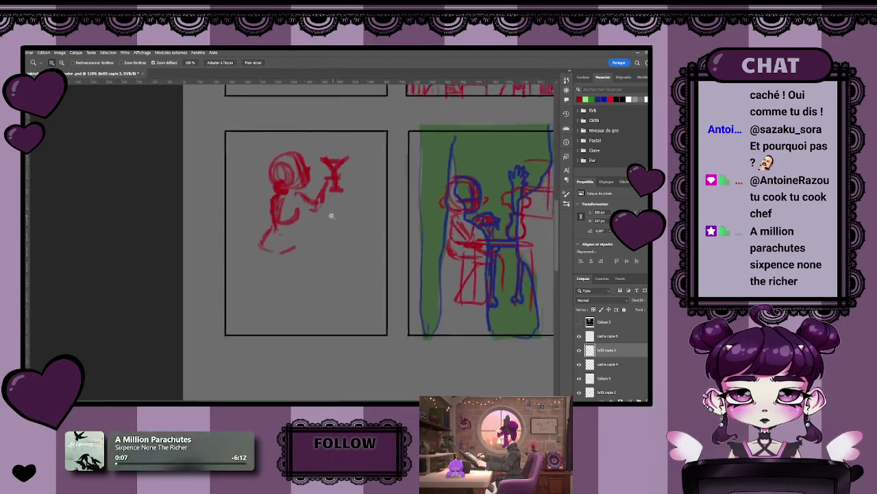
Draw the body's right side and both legs down toward the panel bottom.
scroll(332, 223, "up", 2)
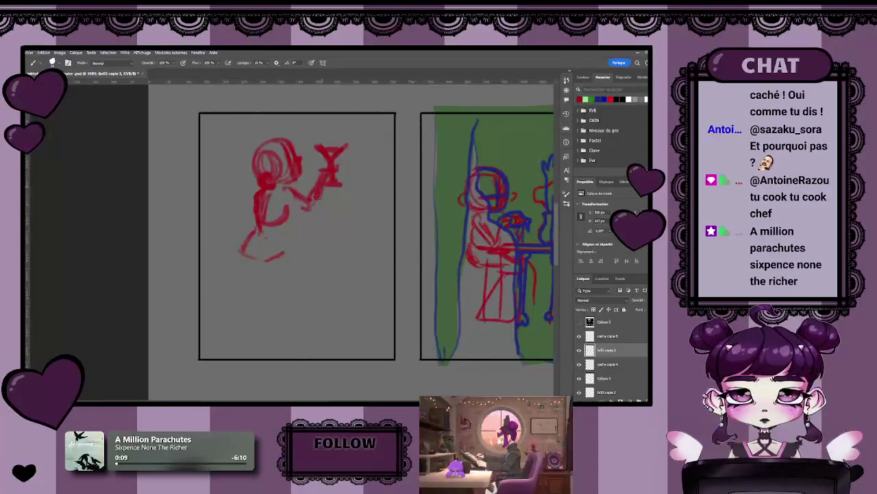
left_click_drag(291, 207, 288, 235)
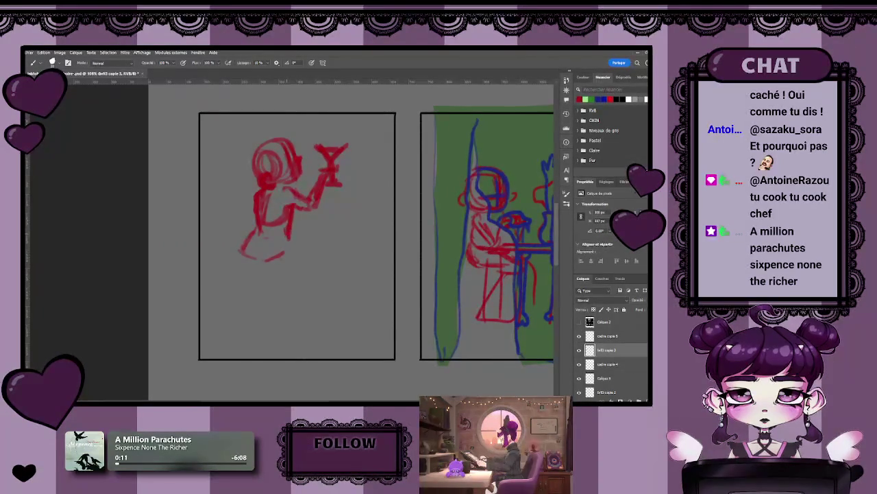
left_click_drag(223, 318, 261, 268)
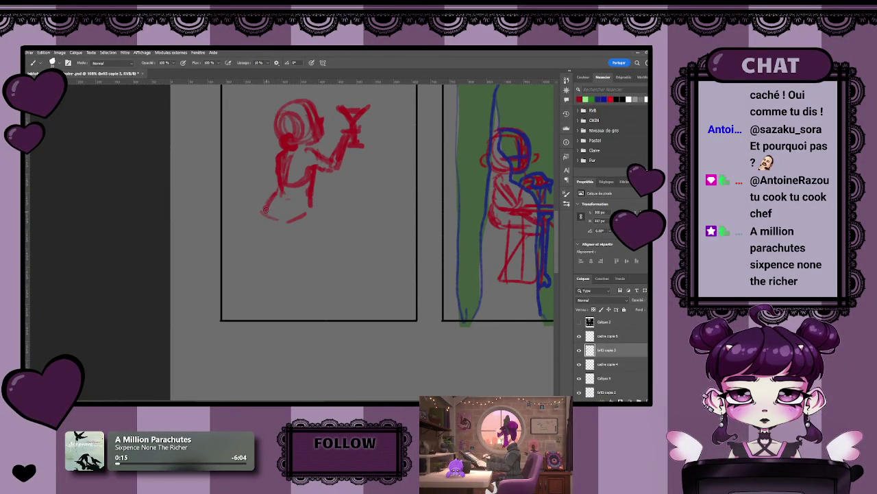
mouse_move(267, 201)
left_mouse_down()
mouse_move(284, 230)
mouse_move(256, 242)
left_mouse_up()
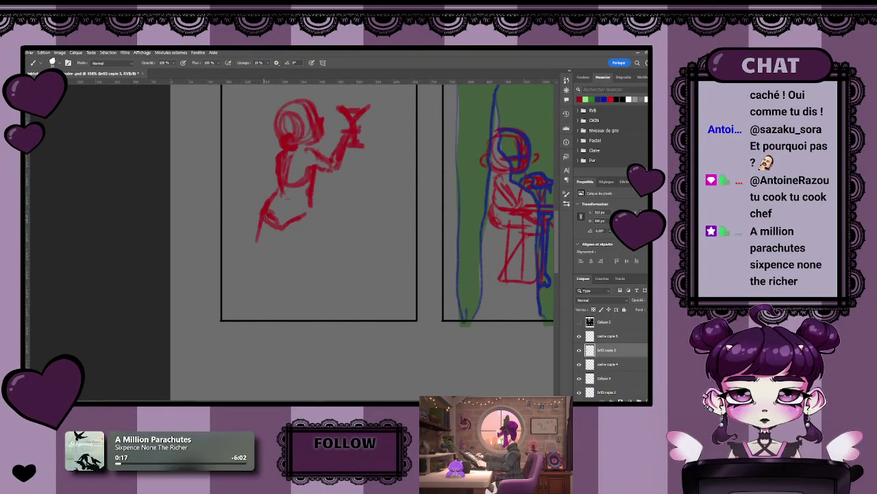
mouse_move(264, 226)
left_mouse_down()
mouse_move(274, 249)
mouse_move(269, 310)
left_mouse_up()
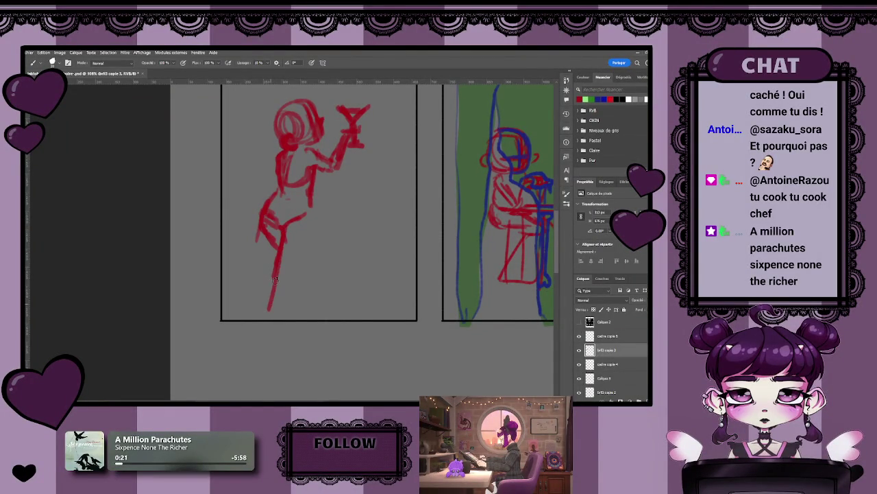
left_click_drag(313, 197, 301, 308)
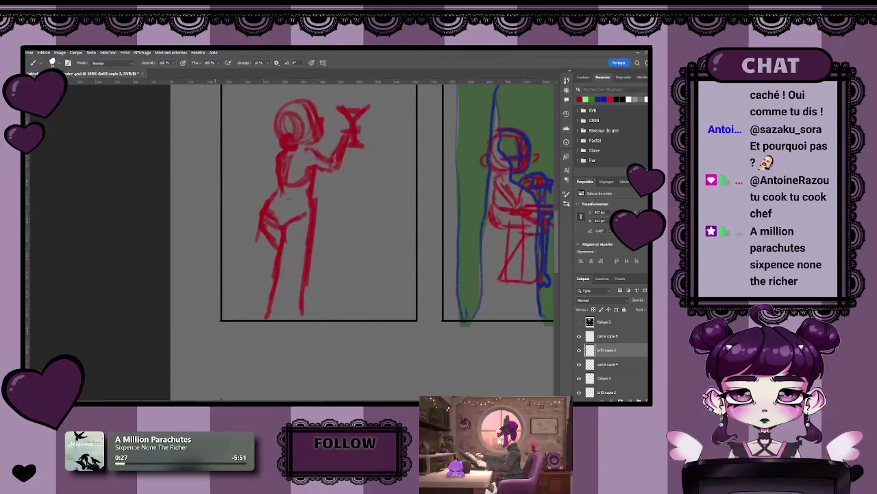
Sketch the foot below the panel frame, then zoom out to the full page.
scroll(300, 362, "down", 3)
scroll(297, 274, "down", 2)
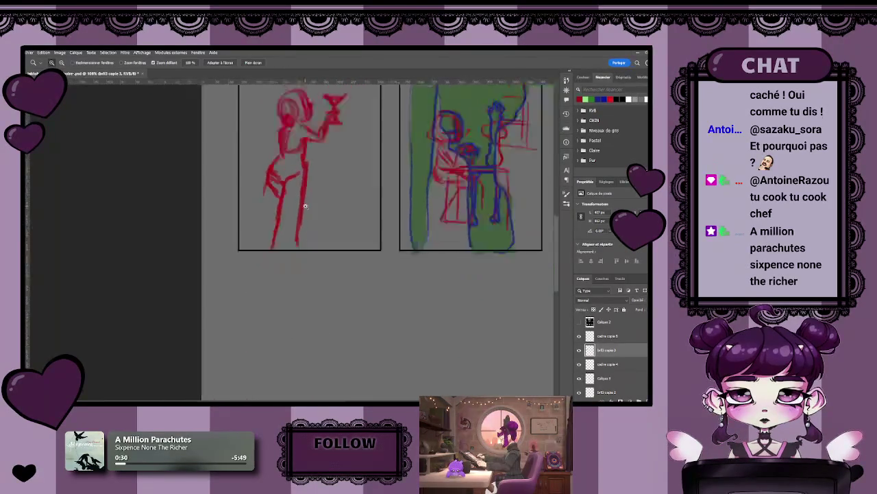
scroll(280, 345, "up", 3)
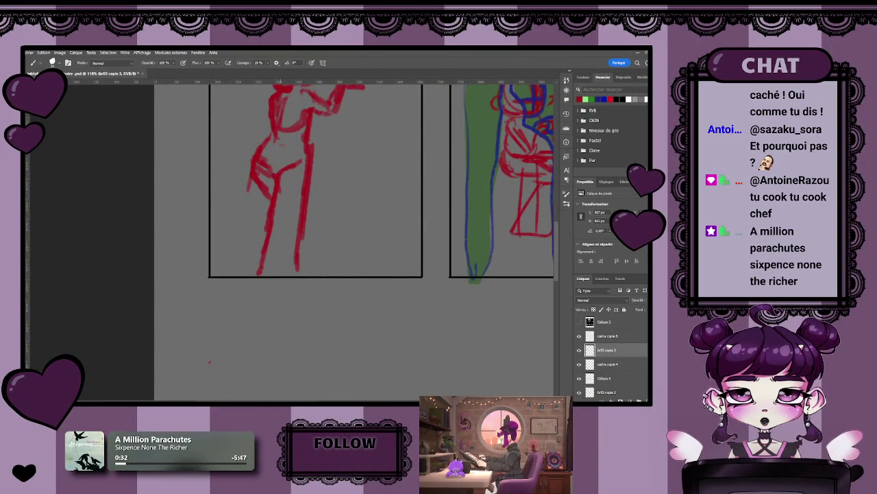
key("e")
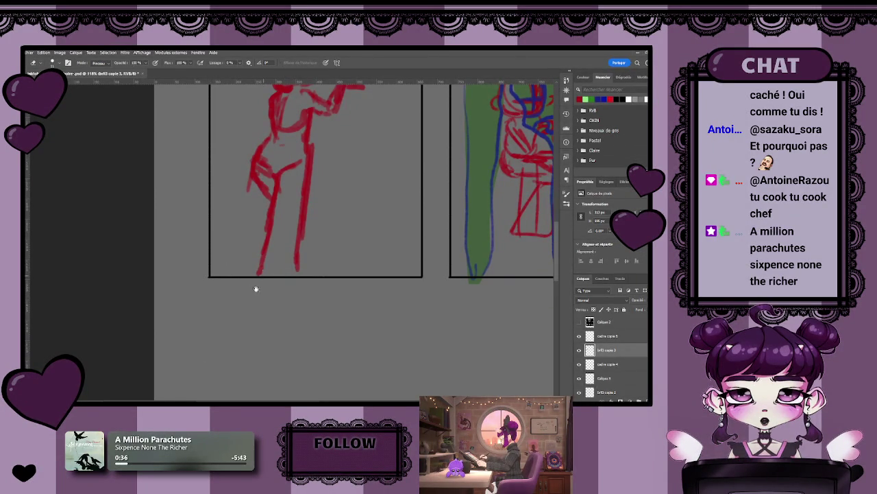
left_click_drag(256, 289, 236, 345)
key("b")
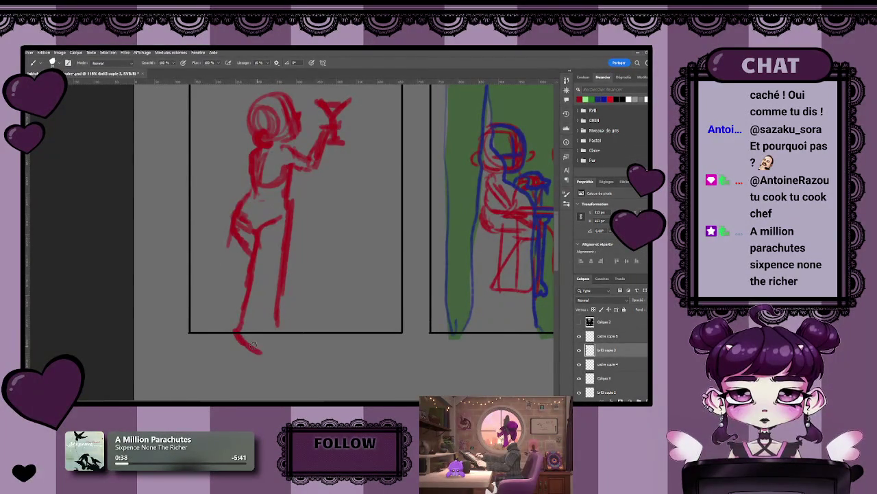
left_click_drag(277, 326, 281, 351)
key("z")
left_click_drag(281, 308, 255, 306)
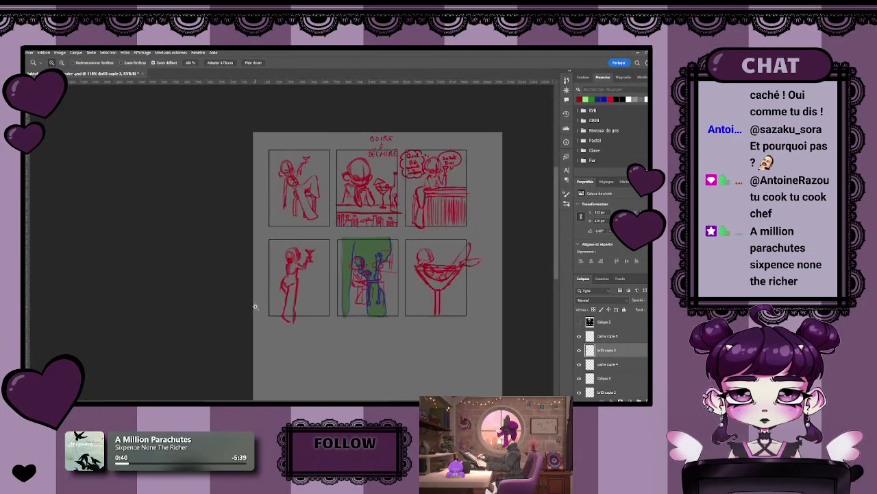
scroll(255, 307, "down", 1)
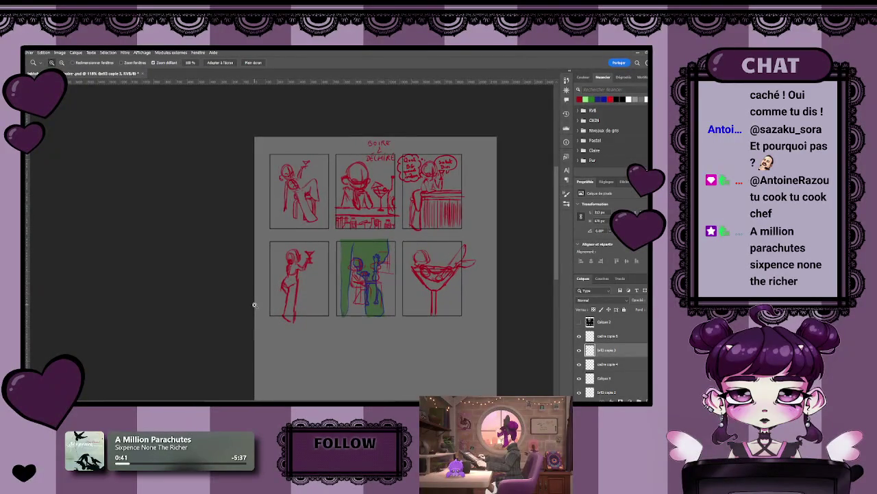
scroll(300, 309, "up", 3)
key("b")
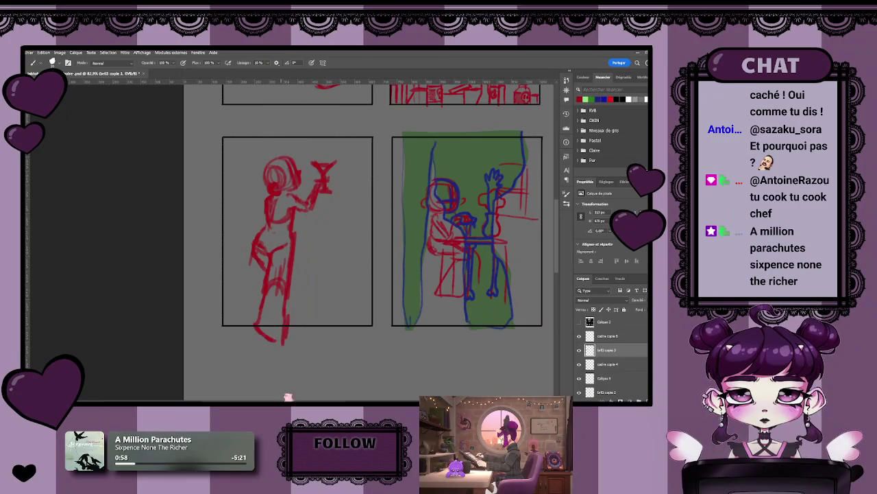
left_click_drag(274, 368, 249, 360)
scroll(315, 274, "up", 2)
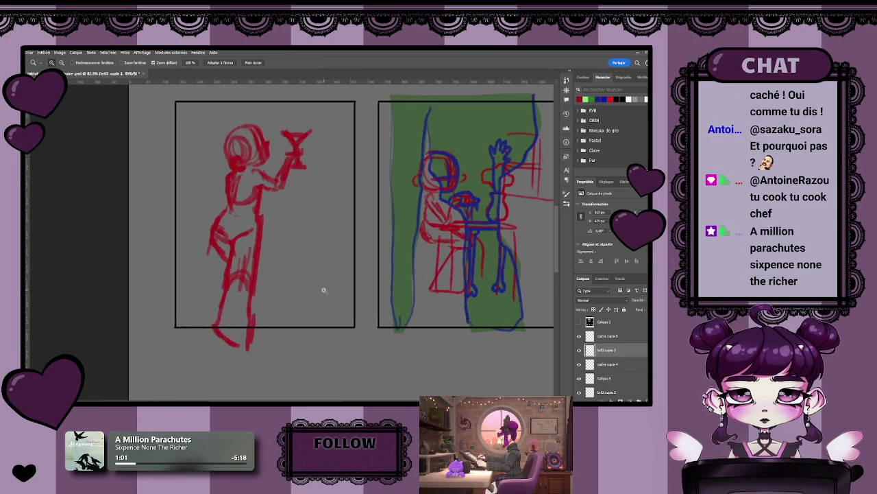
scroll(294, 288, "down", 4)
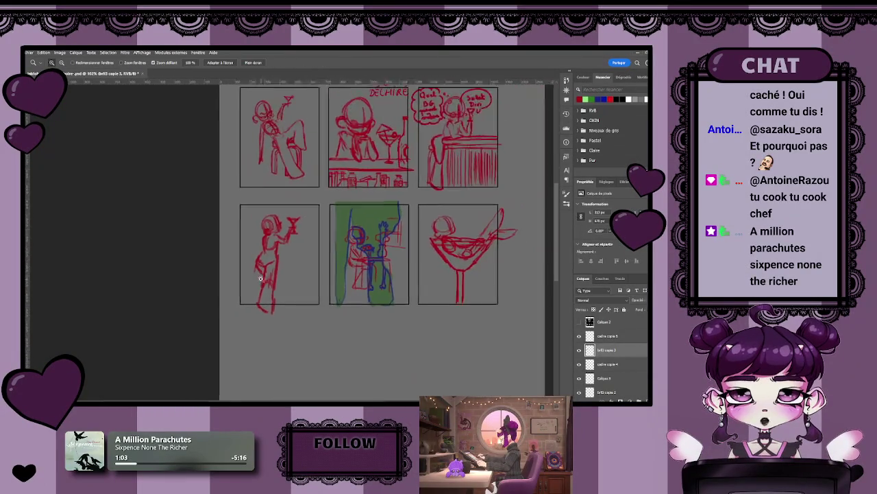
scroll(268, 294, "down", 2)
scroll(268, 295, "up", 1)
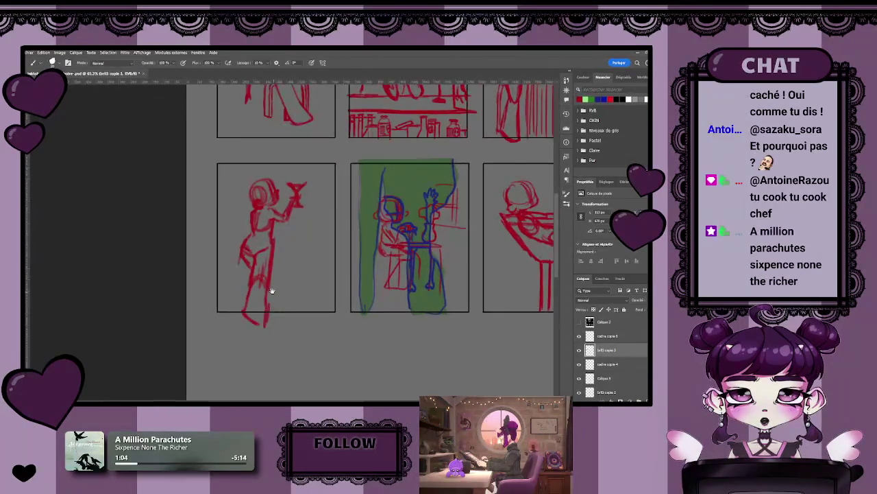
Zoom out to view the whole storyboard page before reworking the fourth-panel figure.
scroll(270, 295, "up", 1)
scroll(289, 294, "up", 1)
scroll(298, 293, "up", 1)
key("b")
key("e")
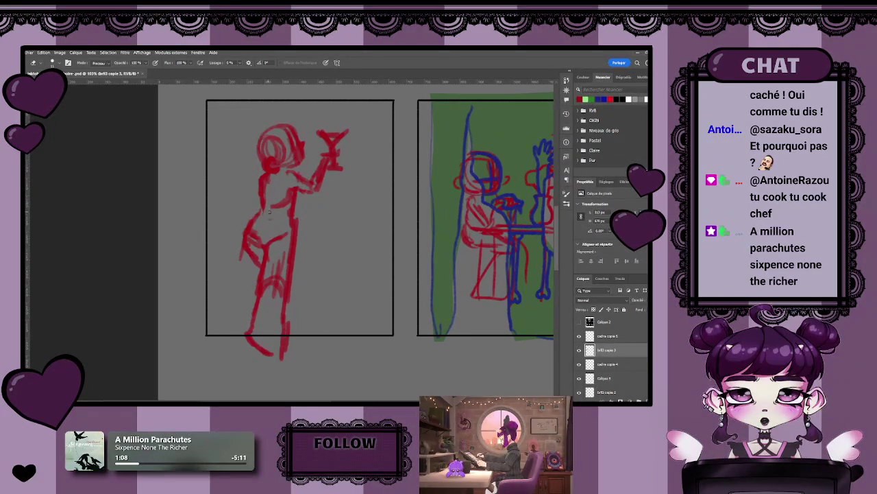
key("b")
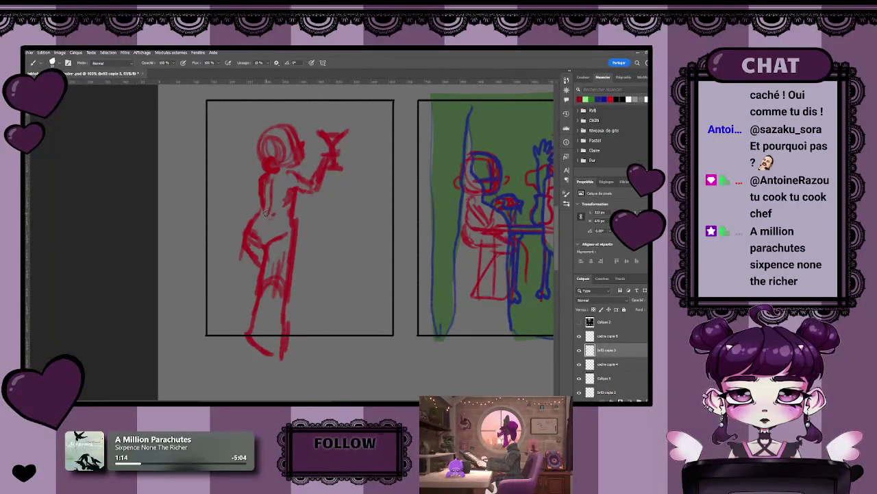
key("z")
mouse_move(278, 228)
left_mouse_down()
mouse_move(244, 248)
mouse_move(275, 264)
left_mouse_up()
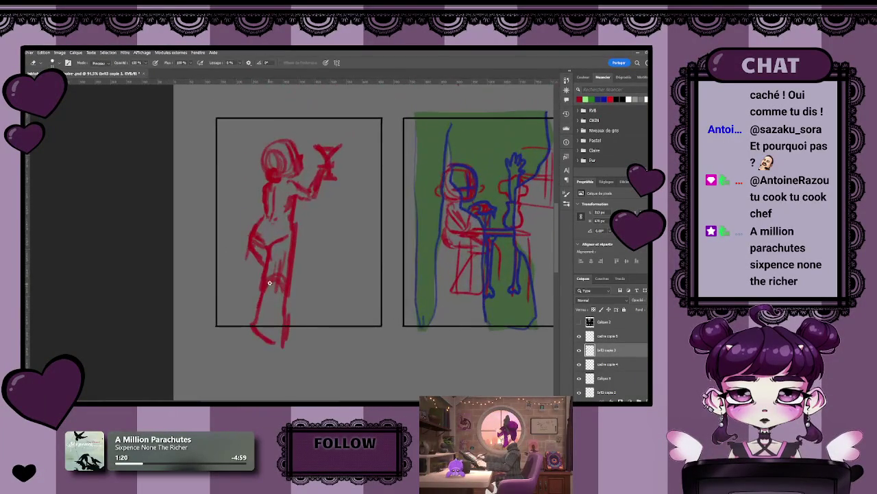
key("b")
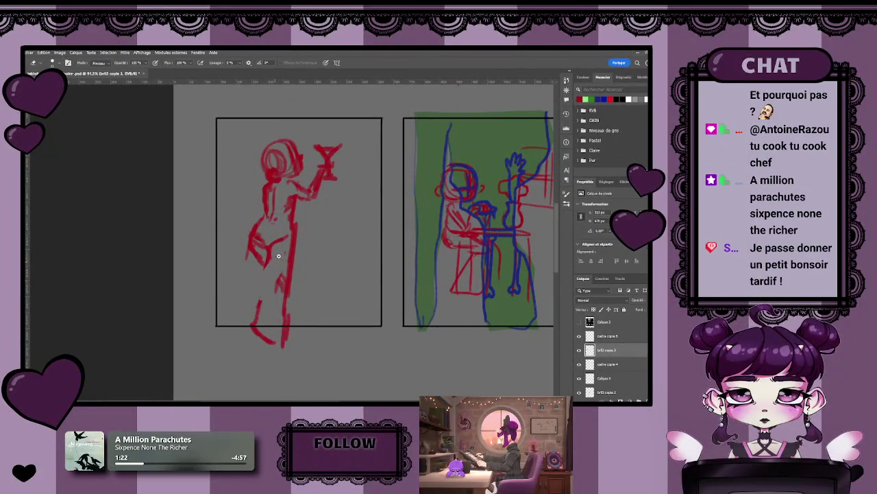
Remove the woman's lower leg strokes by lasso-selecting and deleting them.
left_click_drag(261, 300, 258, 309)
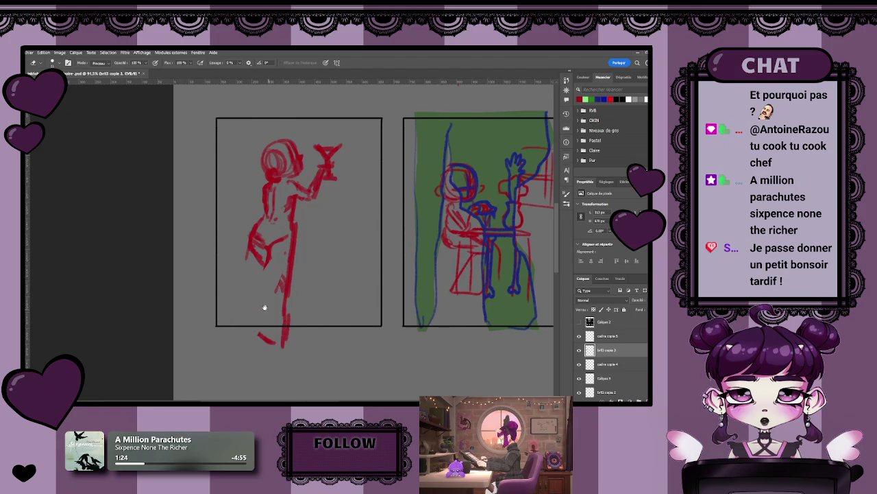
scroll(265, 307, "down", 1)
scroll(264, 308, "right", 1)
key("z")
left_click_drag(261, 306, 267, 313)
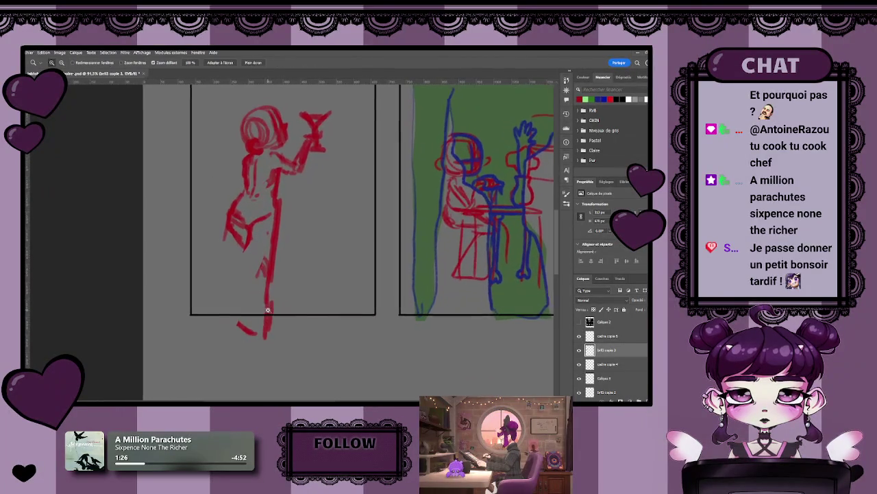
key("l")
mouse_move(268, 225)
left_mouse_down()
mouse_move(223, 306)
mouse_move(274, 220)
left_mouse_up()
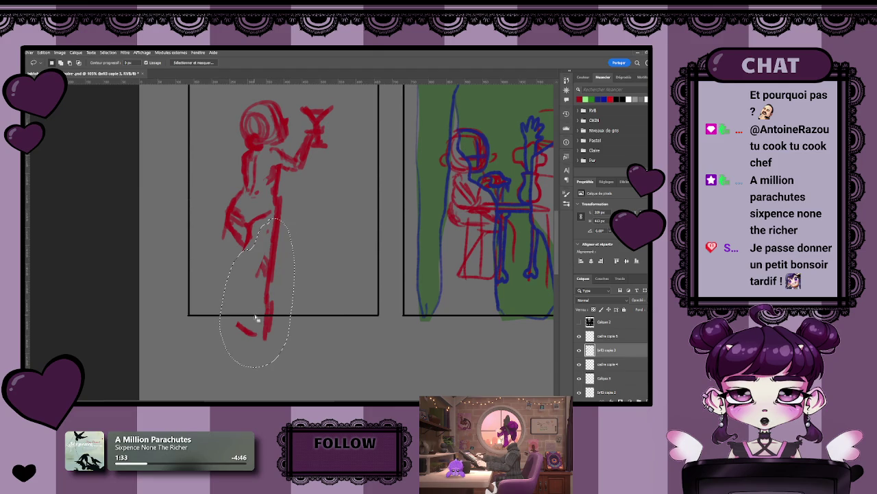
key("Delete")
key("ctrl+d")
Redraw the woman's legs and feet with the red brush.
key("b")
mouse_move(260, 256)
left_mouse_down()
mouse_move(276, 231)
mouse_move(272, 248)
mouse_move(249, 253)
mouse_move(242, 268)
mouse_move(240, 319)
left_mouse_up()
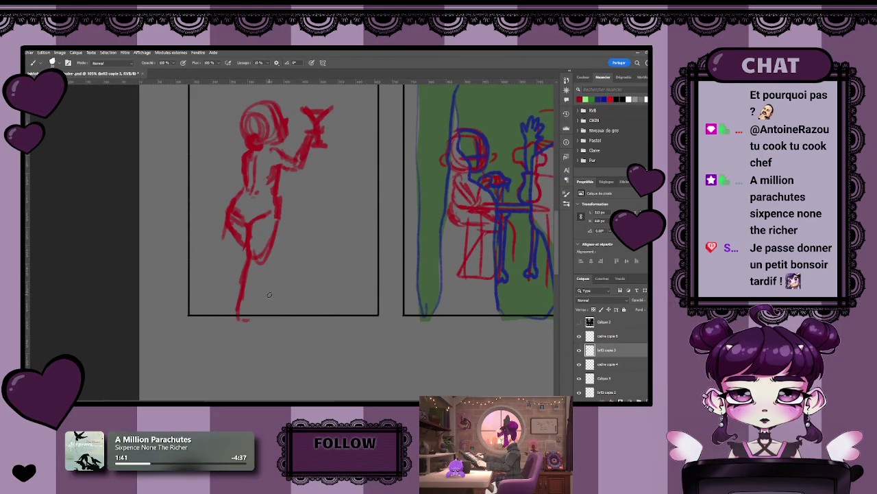
key("ctrl+z")
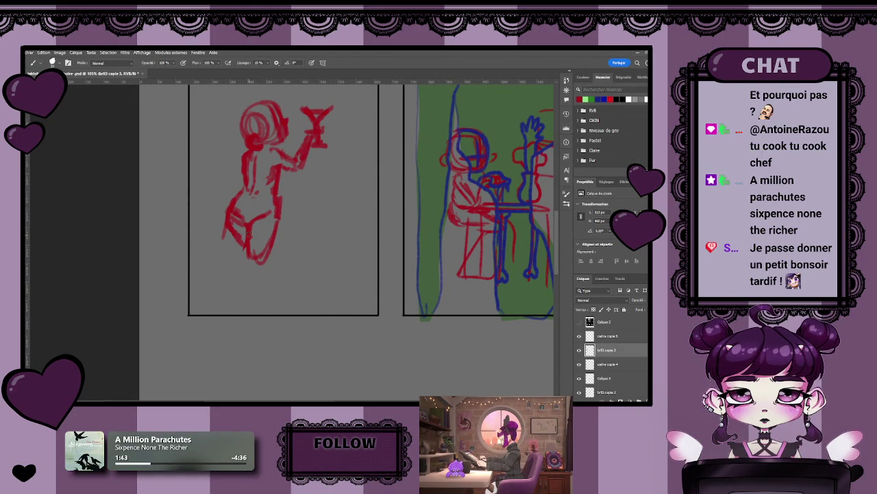
mouse_move(242, 252)
left_mouse_down()
mouse_move(255, 263)
mouse_move(267, 246)
mouse_move(255, 268)
mouse_move(248, 257)
mouse_move(235, 271)
mouse_move(222, 309)
mouse_move(230, 321)
mouse_move(246, 305)
left_mouse_up()
key("e")
key("b")
mouse_move(259, 270)
left_mouse_down()
mouse_move(249, 322)
mouse_move(240, 333)
mouse_move(226, 331)
mouse_move(250, 328)
left_mouse_up()
key("e")
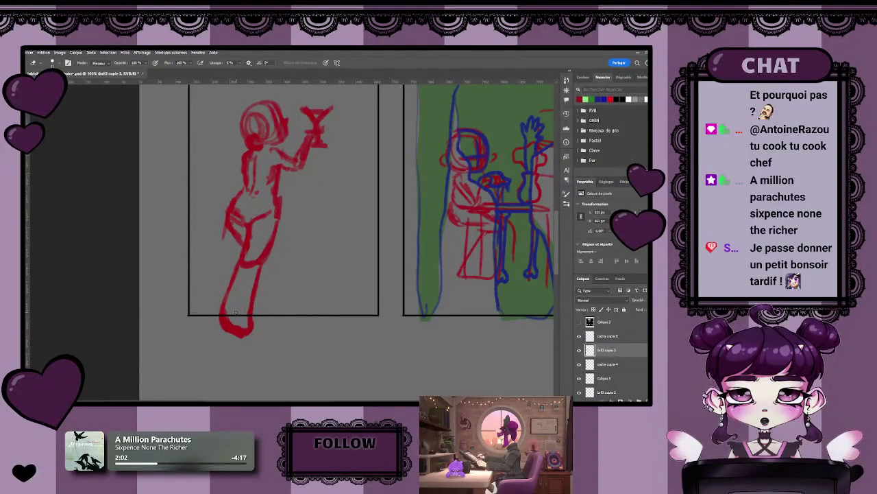
key("z")
left_click_drag(235, 313, 259, 293)
key("b")
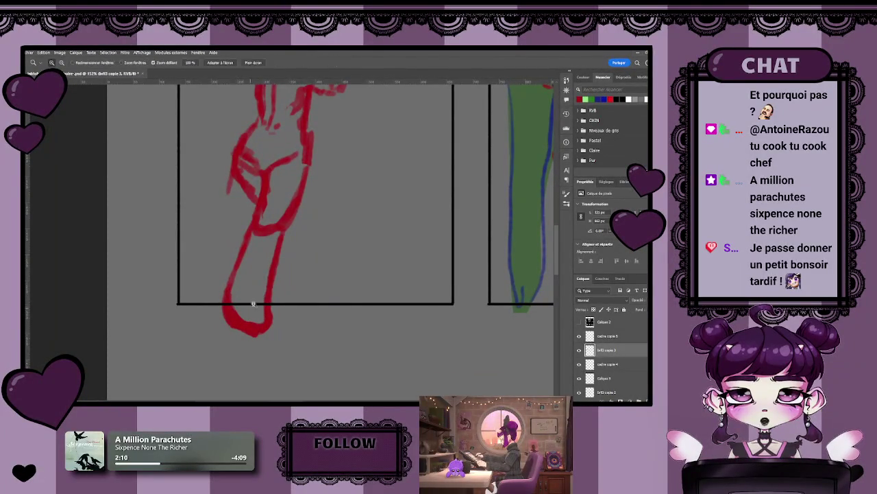
Adjust the zoom to frame the toasting figure.
scroll(251, 309, "down", 5)
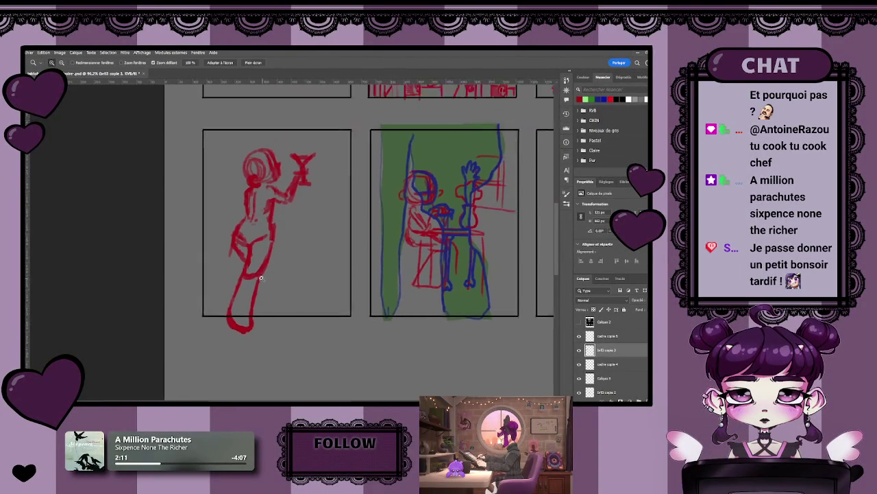
scroll(247, 281, "up", 3)
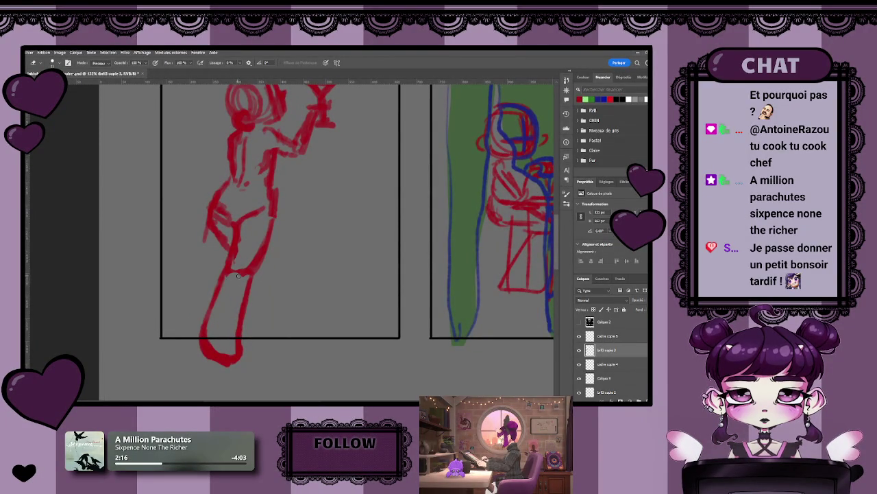
scroll(252, 286, "down", 4)
scroll(259, 284, "up", 1)
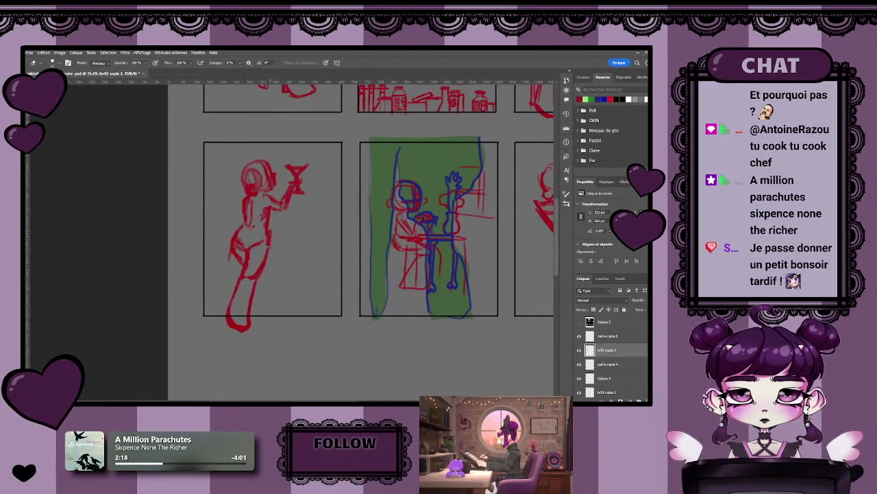
key("z")
mouse_move(268, 288)
left_mouse_down()
mouse_move(257, 288)
mouse_move(264, 284)
left_mouse_up()
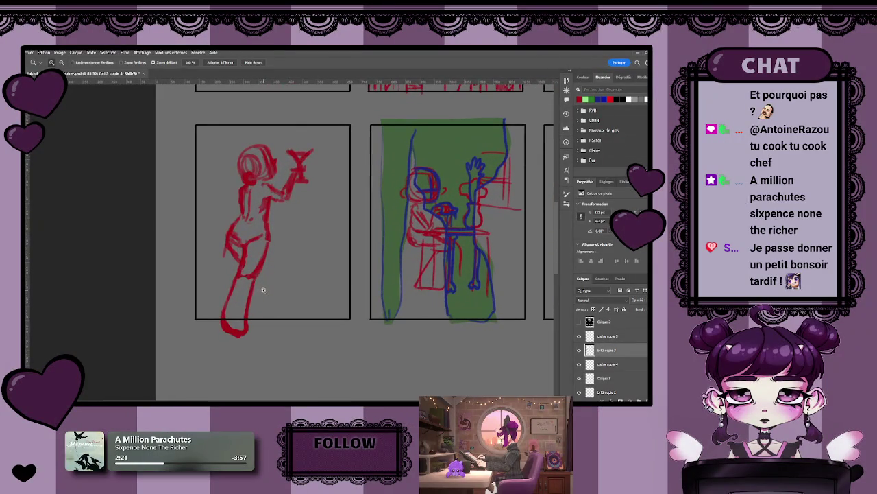
key("z")
left_click_drag(266, 272, 266, 173)
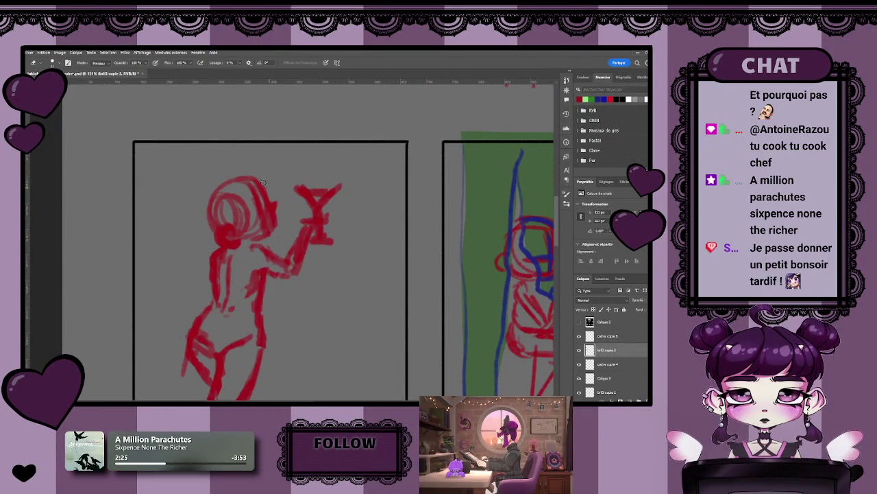
key("b")
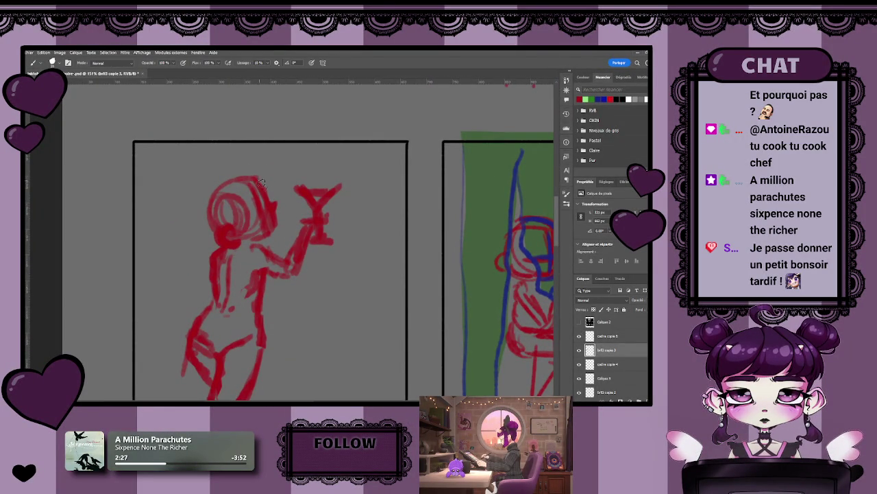
Zoom in on the fourth panel with the Zoom tool.
key("e")
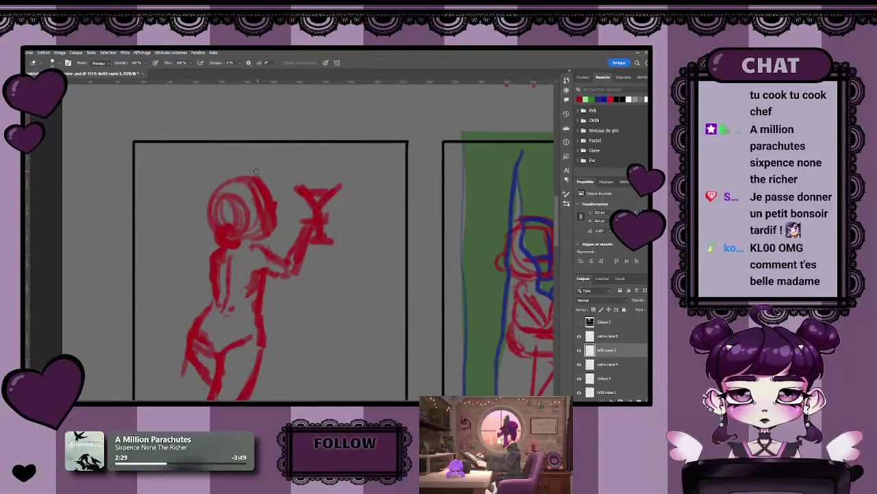
scroll(274, 187, "down", 1)
scroll(274, 192, "down", 3)
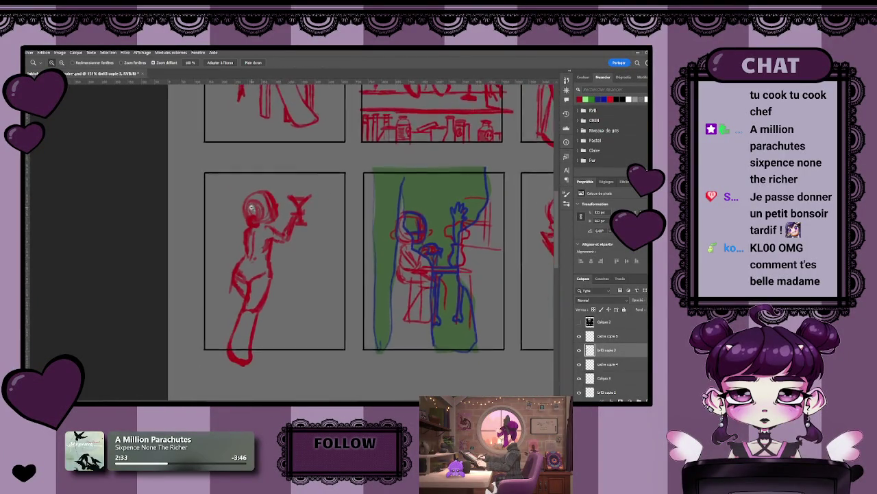
scroll(268, 203, "up", 2)
key("b")
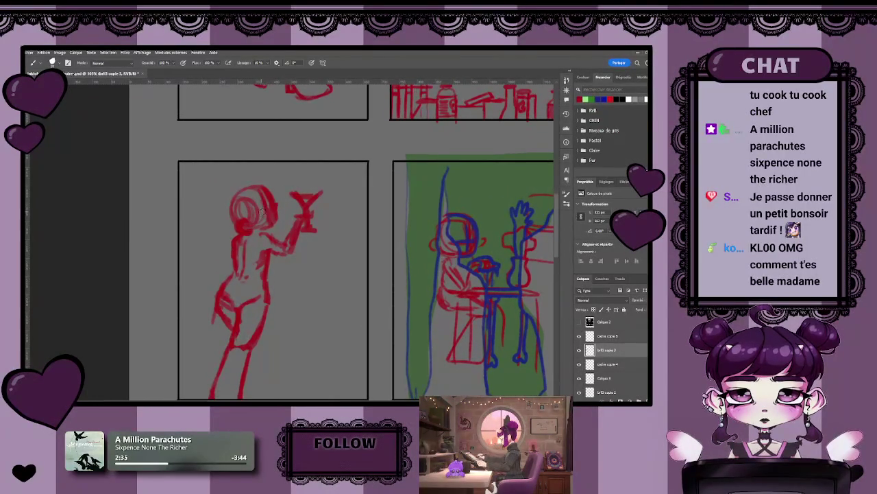
key("z")
scroll(279, 241, "down", 3)
scroll(280, 241, "up", 2)
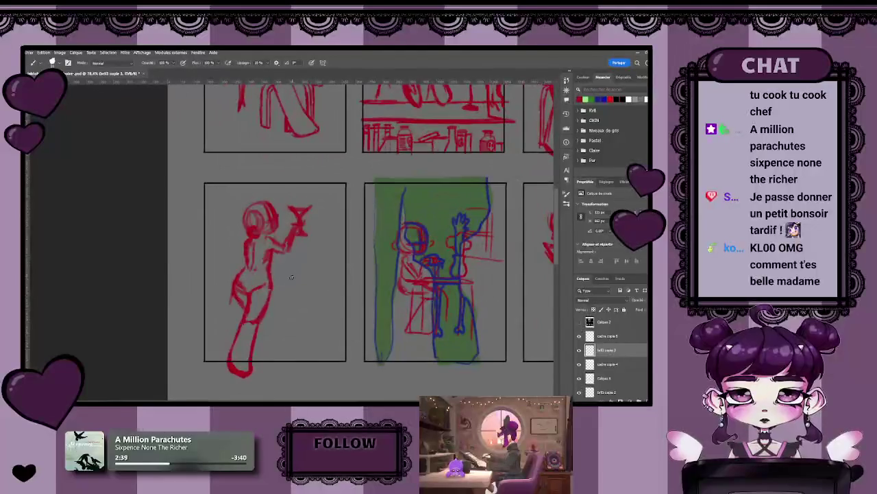
left_click(296, 283, "ctrl")
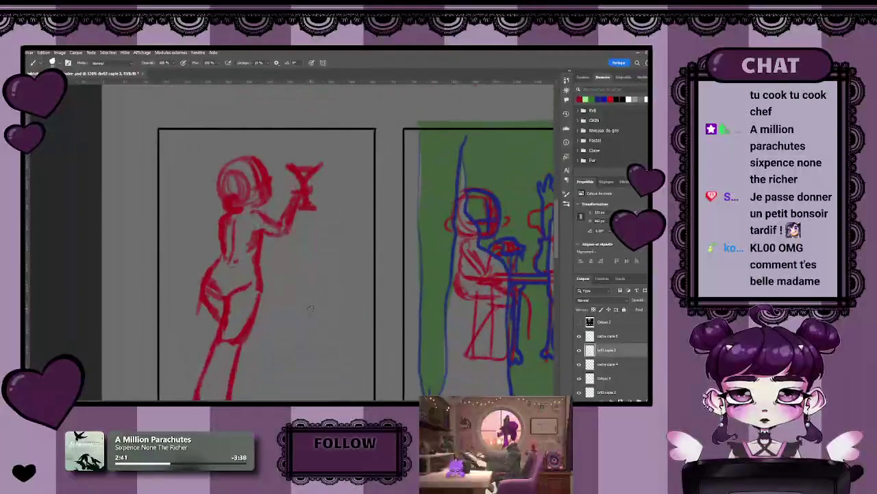
Paint the bar counter line on both sides of the woman's waist.
left_click_drag(296, 297, 296, 290)
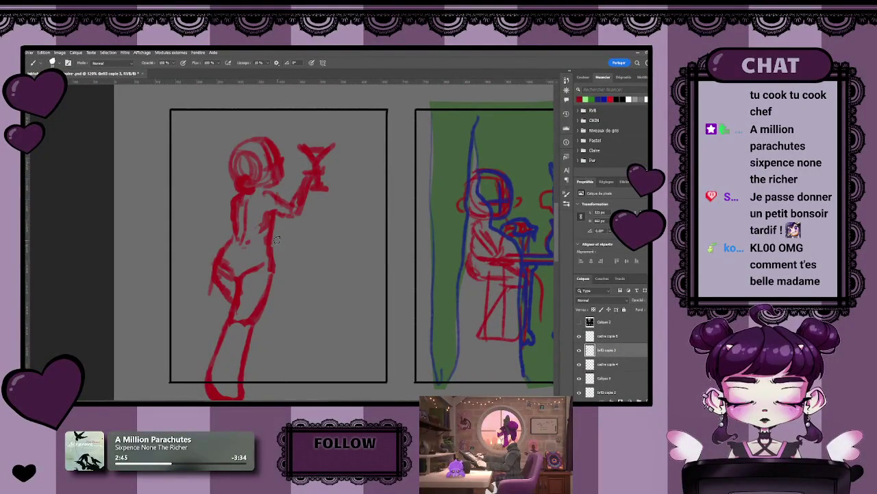
left_click_drag(275, 232, 354, 229)
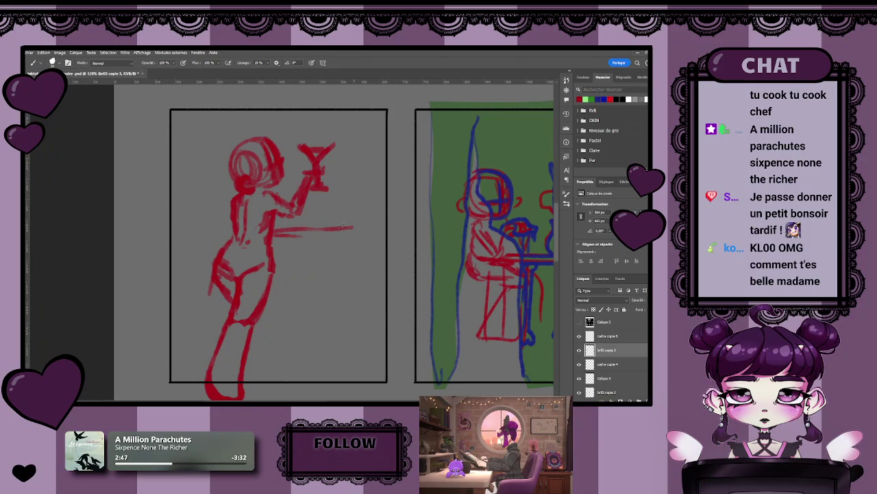
left_click_drag(273, 235, 382, 232)
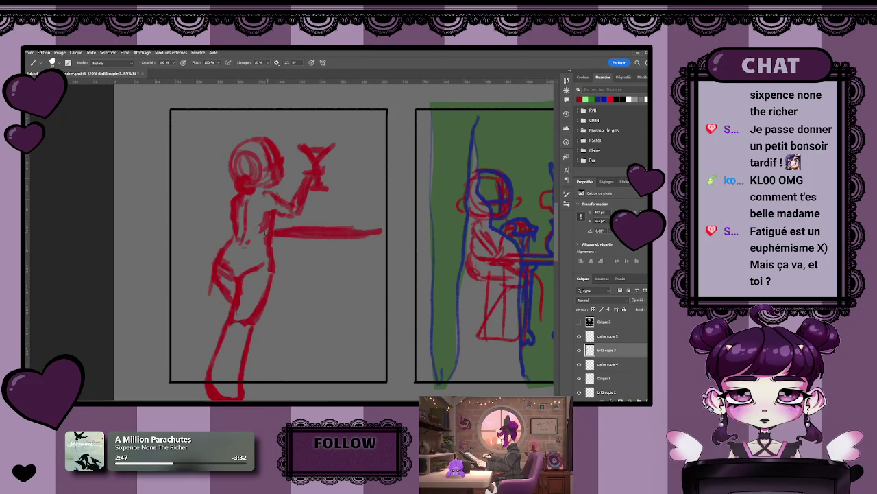
left_click_drag(205, 231, 232, 231)
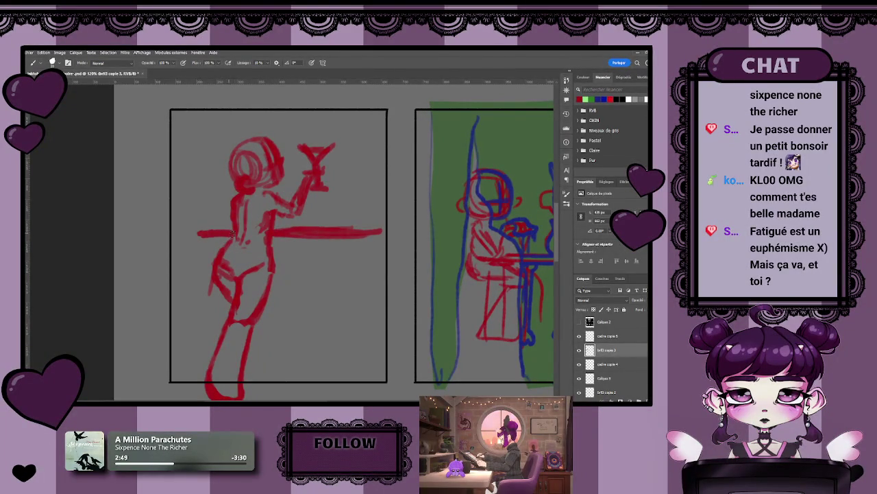
Draw a stool with a seat and three legs right of the woman's hips.
left_click_drag(313, 265, 362, 262)
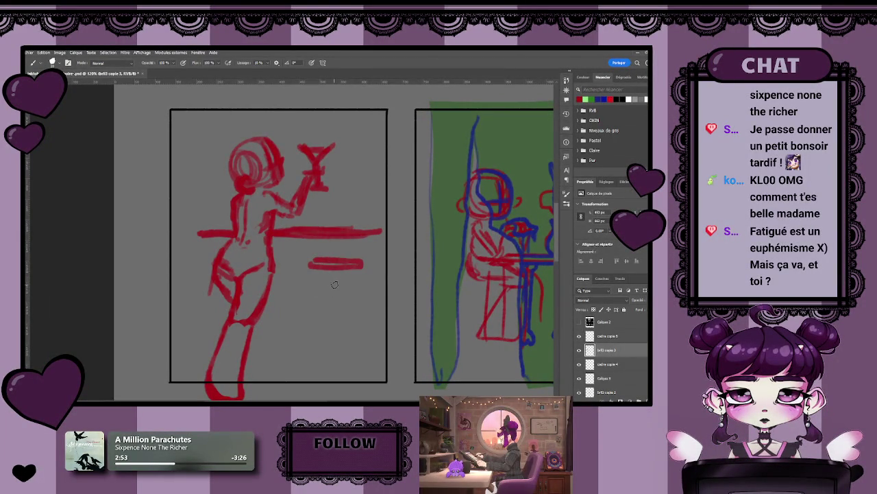
left_click_drag(314, 270, 306, 370)
left_click_drag(359, 270, 367, 379)
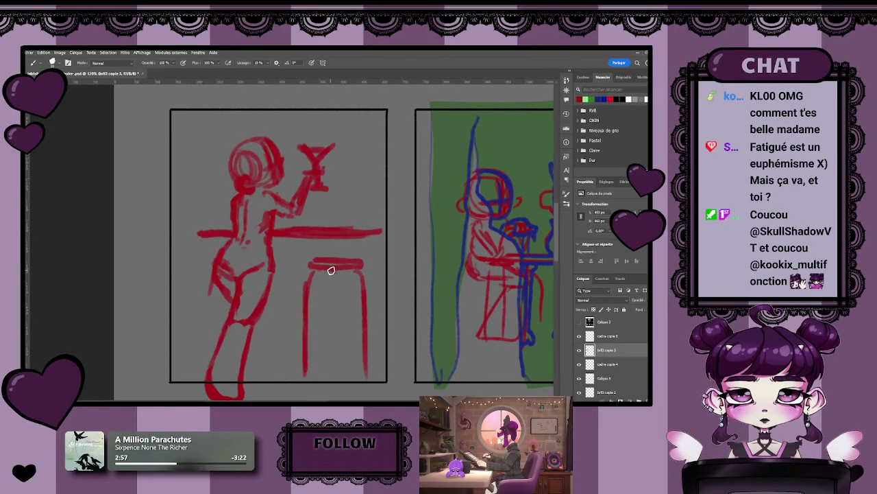
left_click_drag(331, 270, 325, 381)
left_click_drag(312, 273, 303, 382)
Draw a bottle standing on the bar counter.
key("z")
scroll(351, 297, "down", 5)
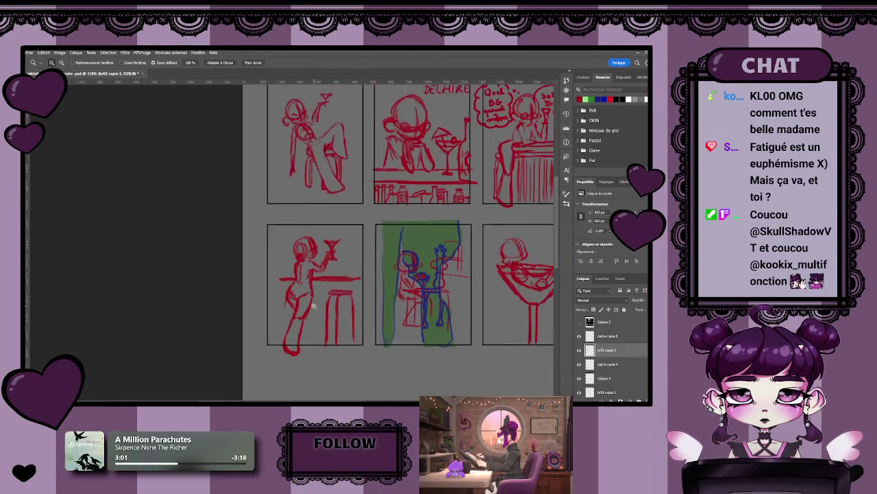
scroll(351, 299, "up", 3)
scroll(350, 300, "up", 2)
key("b")
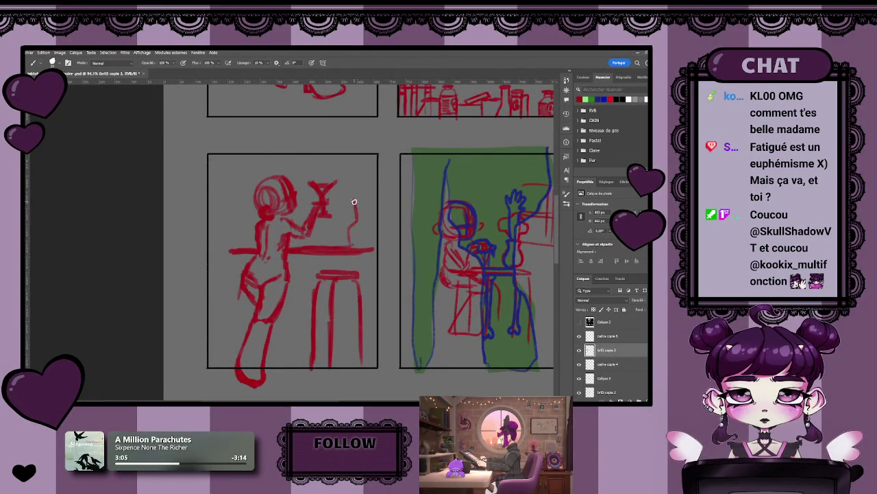
left_click_drag(354, 227, 353, 242)
key("e")
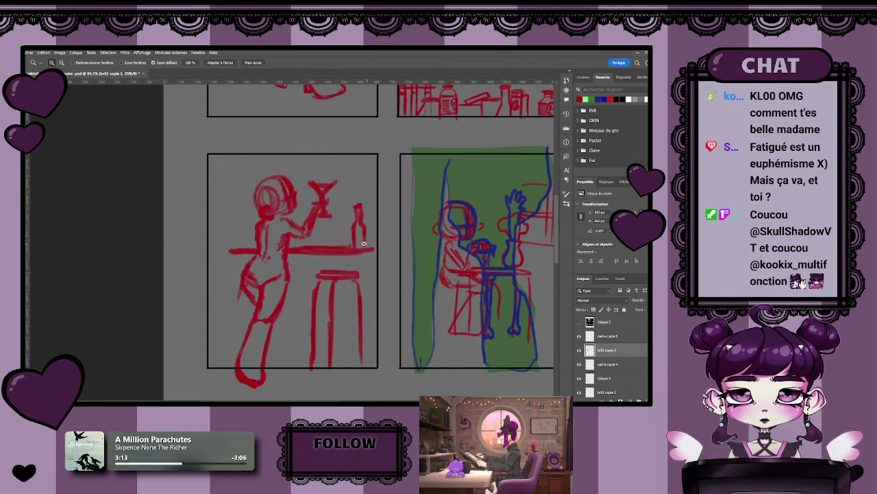
scroll(357, 201, "down", 2)
scroll(365, 199, "up", 3)
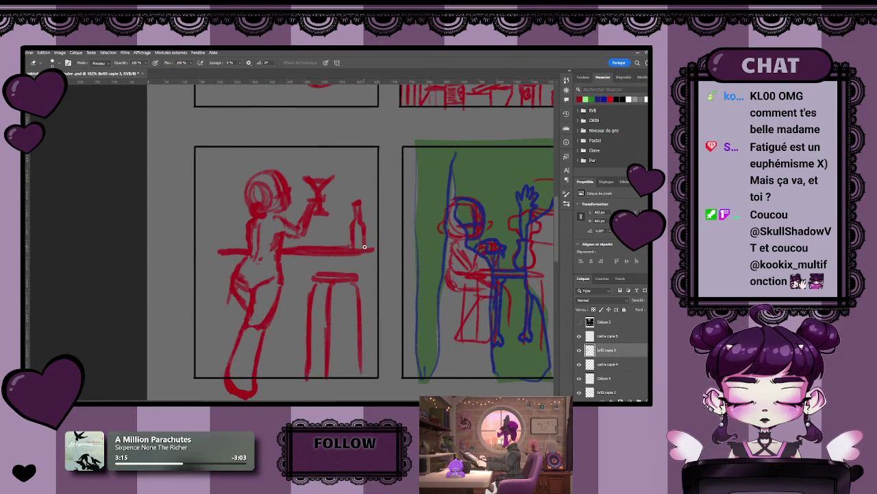
key("b")
key("e")
scroll(358, 222, "down", 3)
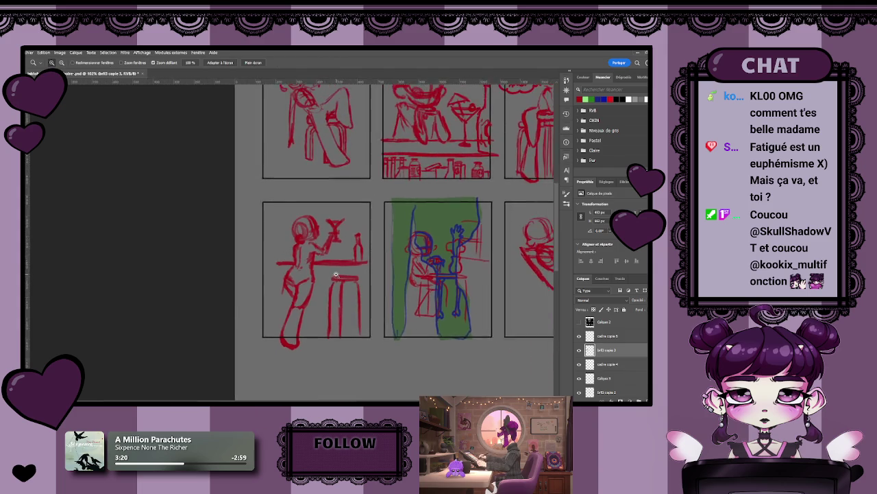
Lengthen the bar counter line with the red brush.
scroll(347, 290, "up", 2)
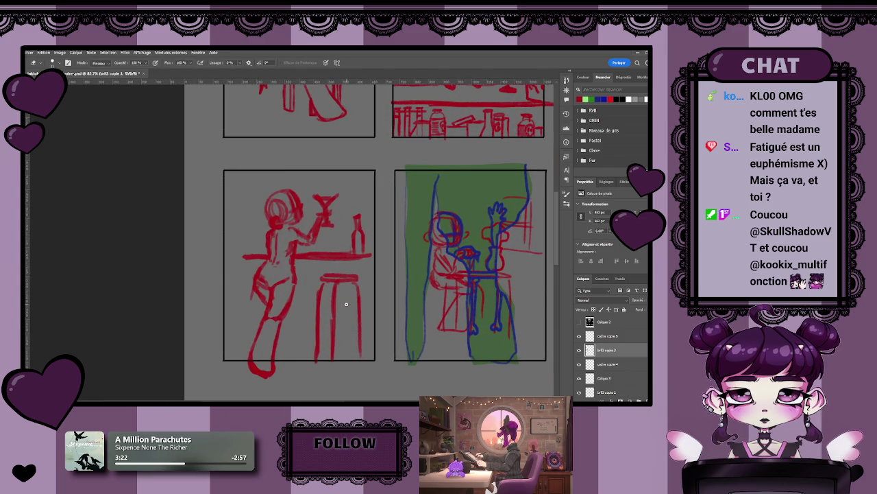
key("b")
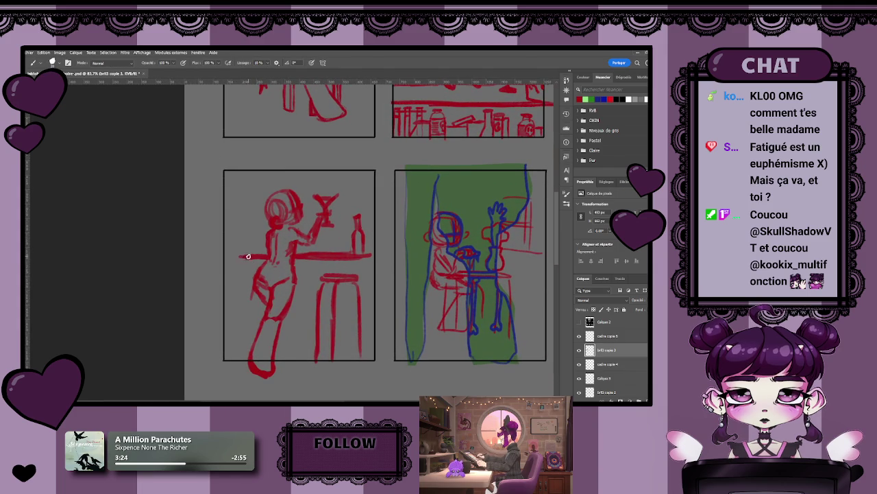
left_click_drag(248, 257, 270, 256)
scroll(264, 281, "up", 1)
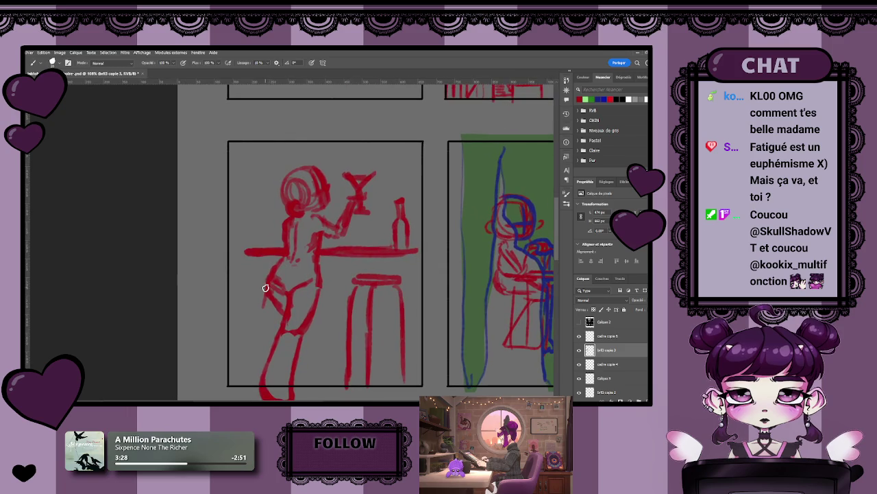
scroll(274, 295, "left", 1)
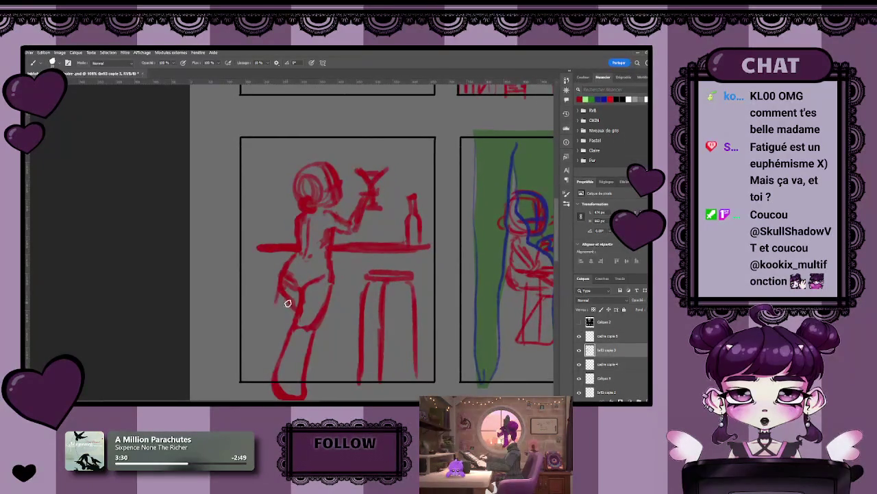
scroll(285, 309, "up", 1)
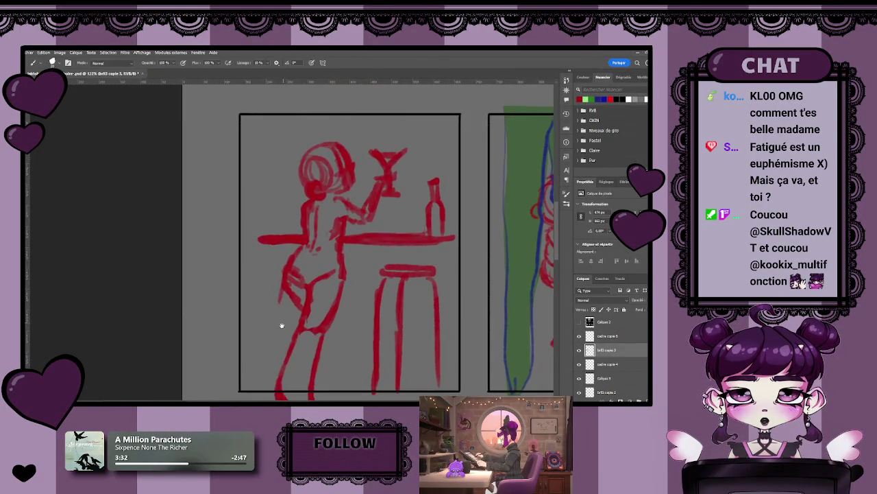
Paint the counter's vertical front edge dropping down behind the woman.
left_click_drag(281, 325, 268, 294)
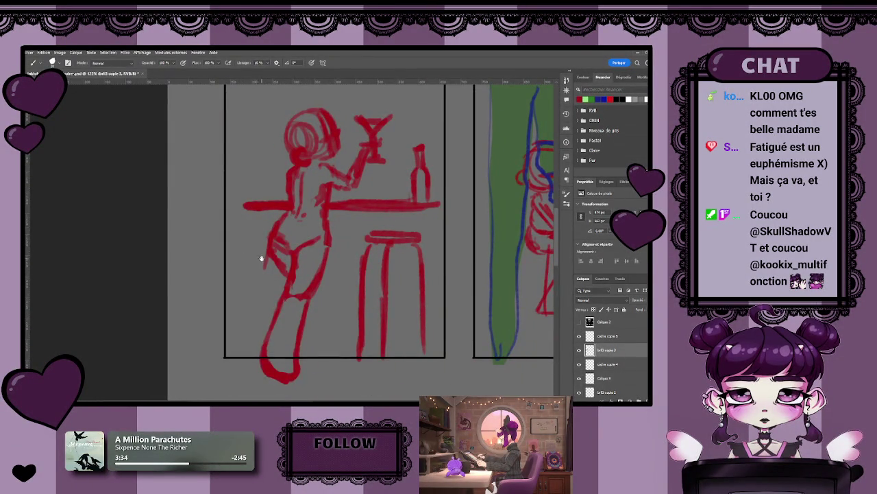
left_click_drag(261, 258, 242, 245)
left_click_drag(236, 196, 237, 275)
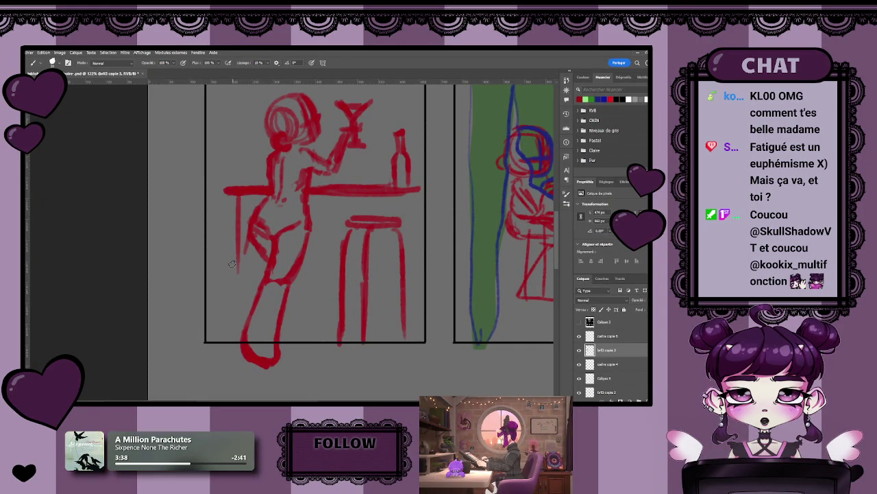
mouse_move(239, 259)
left_mouse_down()
mouse_move(235, 333)
mouse_move(233, 313)
left_mouse_up()
Trim the counter's front edge with the eraser and zoom out to all six panels.
key("e")
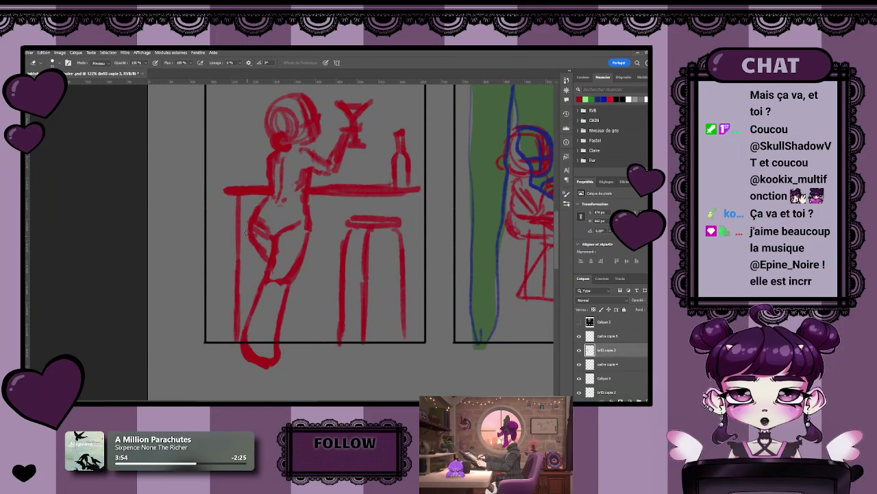
scroll(319, 317, "up", 1)
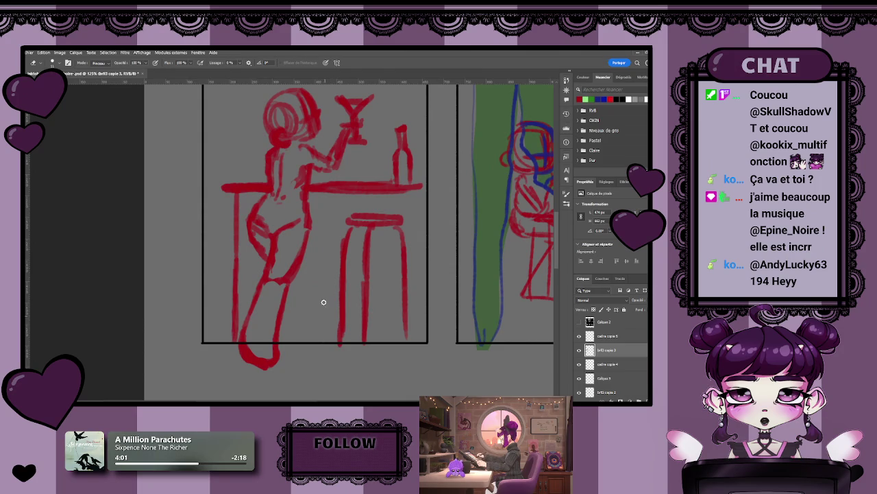
scroll(324, 302, "down", 1)
scroll(308, 312, "down", 2)
scroll(299, 280, "up", 2)
key("b")
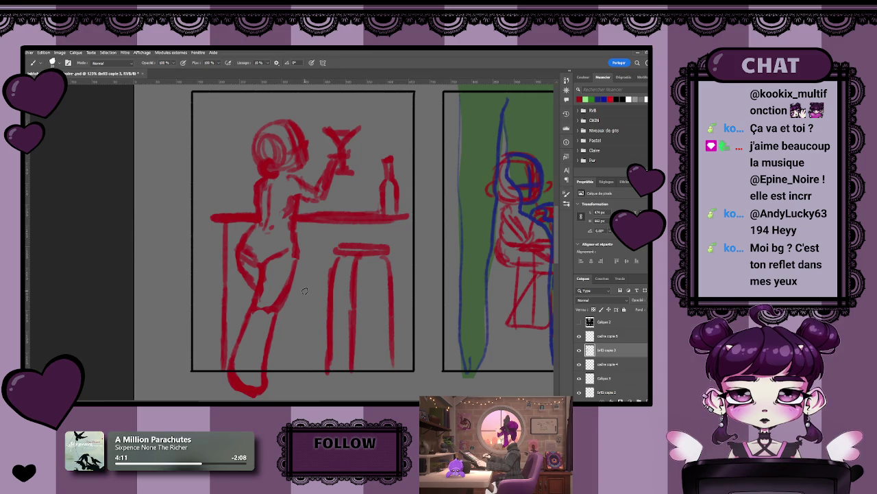
scroll(302, 289, "up", 1)
scroll(301, 288, "up", 1)
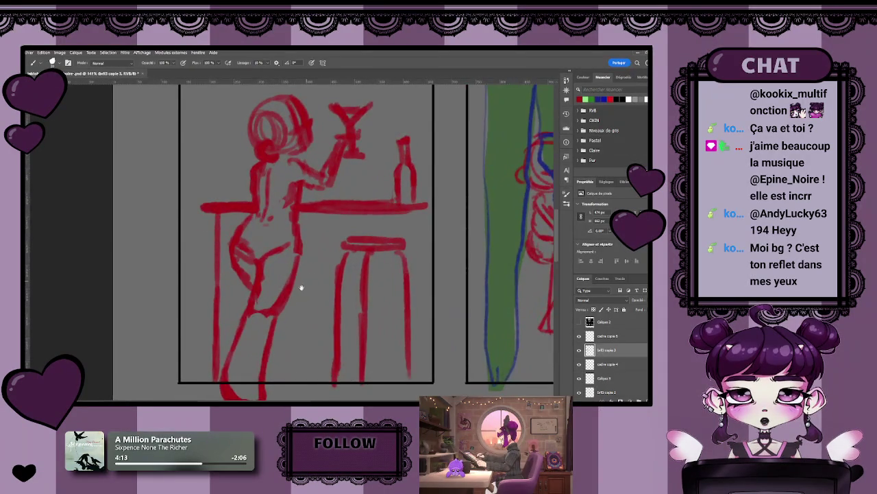
scroll(301, 288, "up", 1)
scroll(291, 264, "up", 1)
key("e")
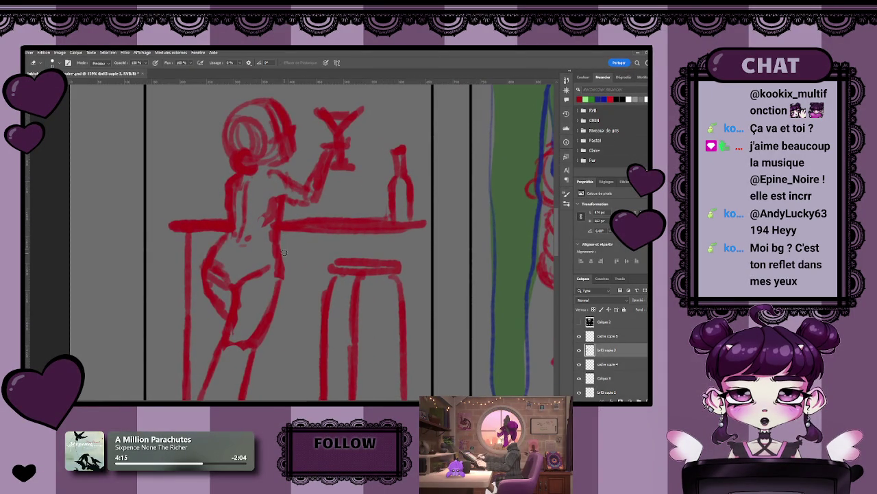
key("z")
left_click_drag(296, 243, 260, 255)
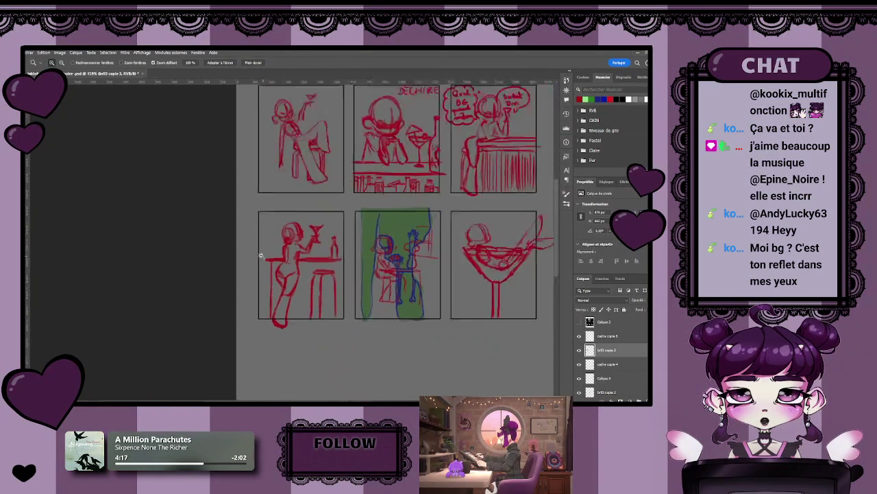
Paint the first faint vertical hatch strokes beside the woman's leg.
scroll(276, 277, "down", 2)
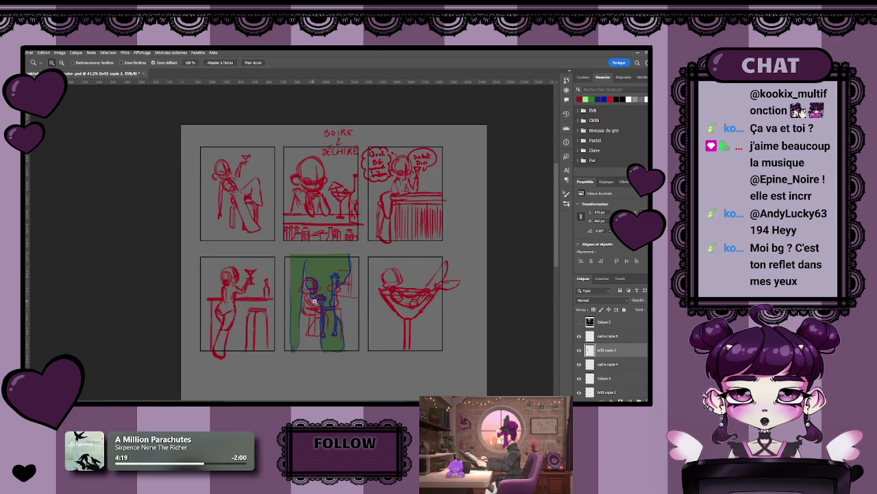
scroll(315, 300, "up", 5)
key("b")
scroll(297, 309, "down", 1)
scroll(298, 309, "left", 2)
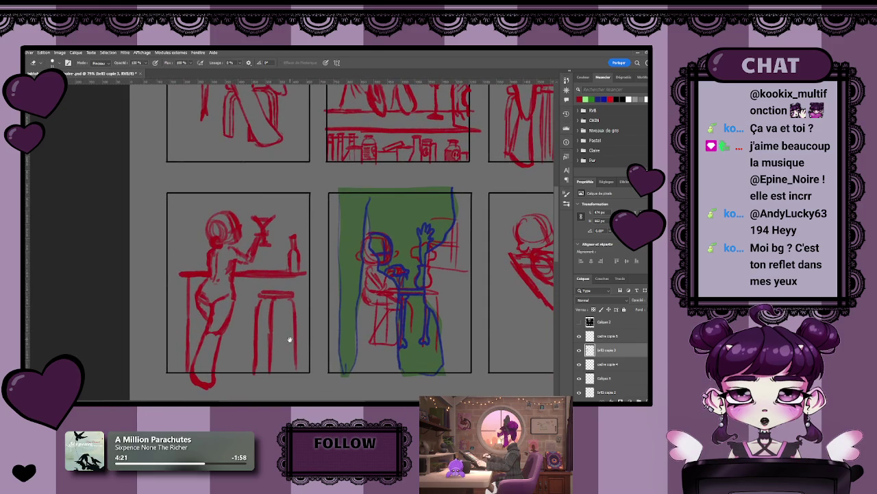
scroll(295, 329, "down", 1)
scroll(321, 297, "up", 2)
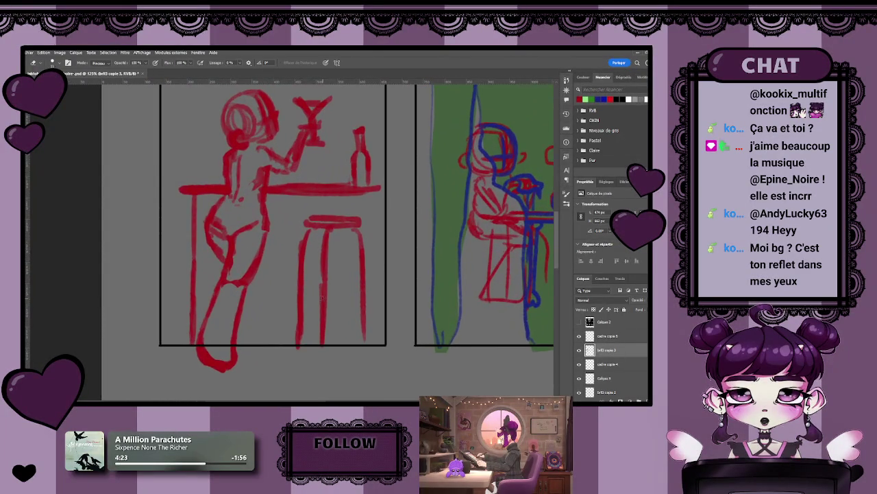
scroll(323, 298, "left", 2)
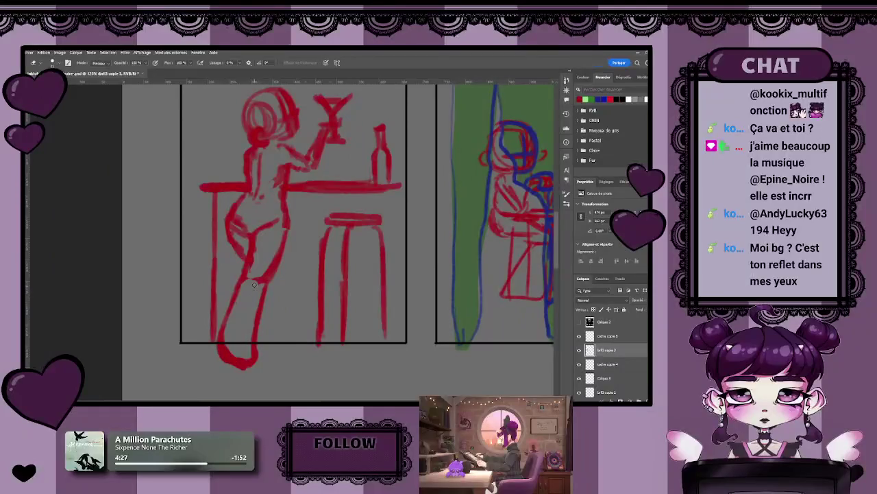
scroll(275, 286, "down", 3)
scroll(273, 292, "up", 2)
key("b")
left_click_drag(225, 250, 221, 306)
left_click_drag(224, 219, 223, 297)
left_click_drag(227, 206, 229, 319)
Add more vertical hatch lines, including a long one, down the counter front.
left_click_drag(231, 248, 231, 299)
left_click_drag(240, 258, 242, 282)
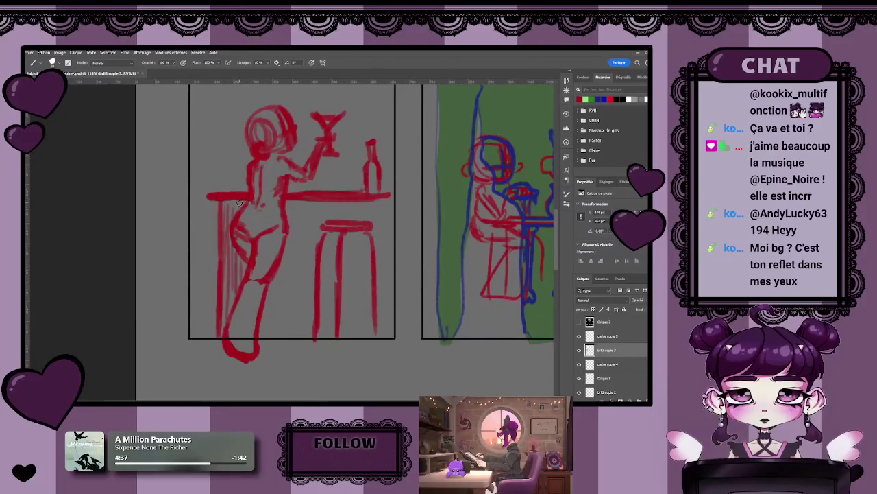
left_click_drag(291, 228, 289, 336)
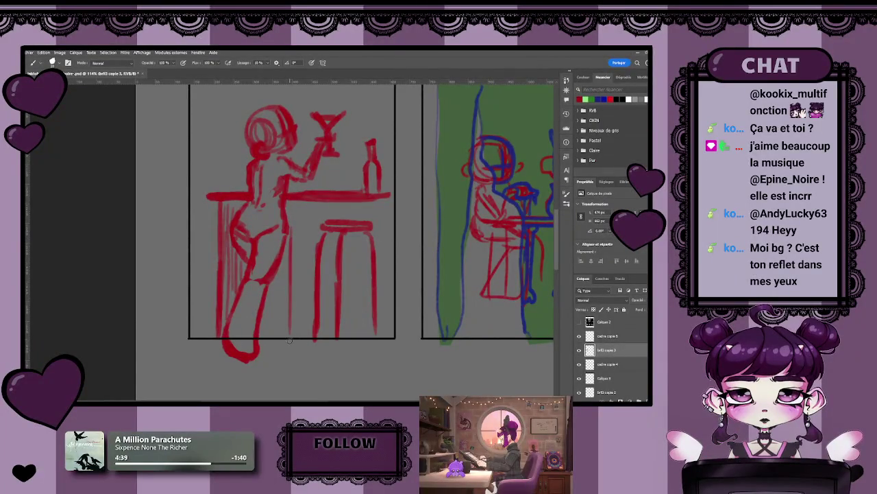
left_click_drag(288, 285, 281, 327)
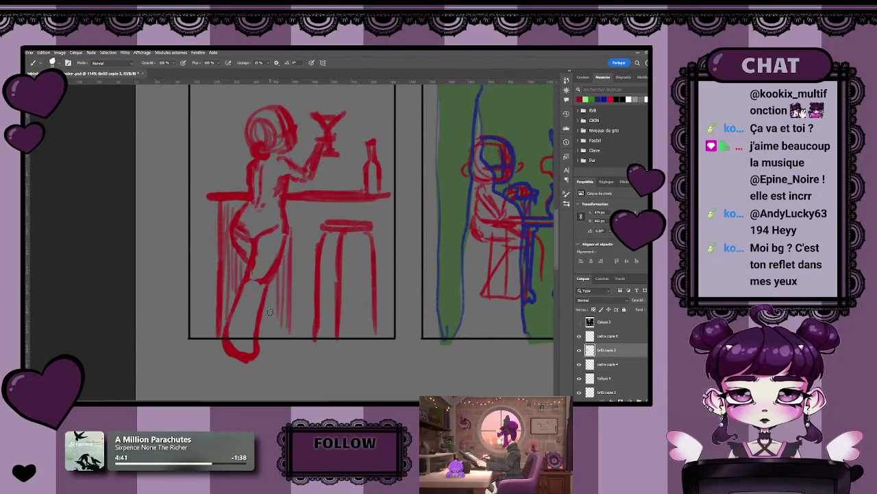
left_click_drag(296, 245, 278, 256)
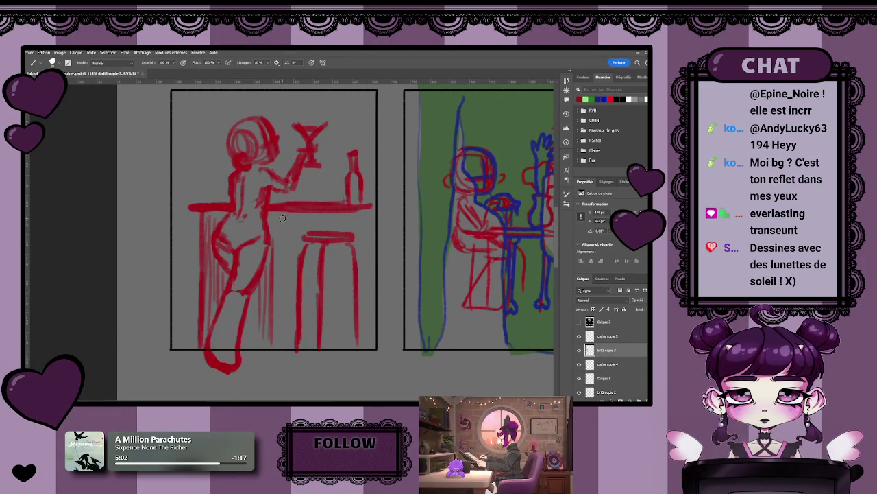
Recentre the view and erase the stray strokes near the woman's hip.
scroll(281, 218, "up", 2)
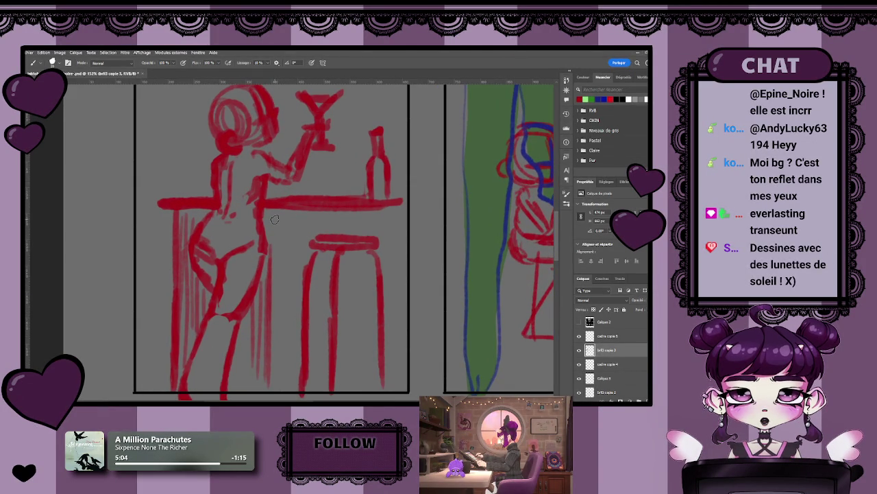
left_click_drag(210, 290, 240, 272)
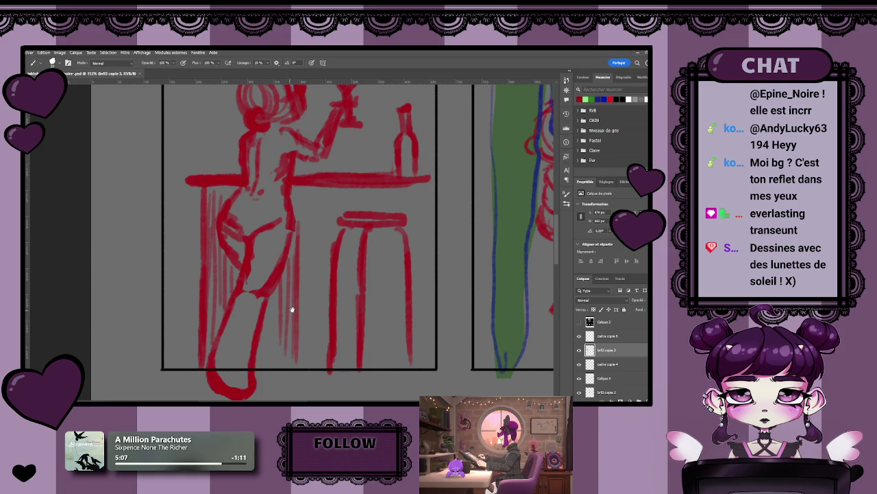
left_click_drag(309, 309, 328, 308)
scroll(326, 312, "down", 2)
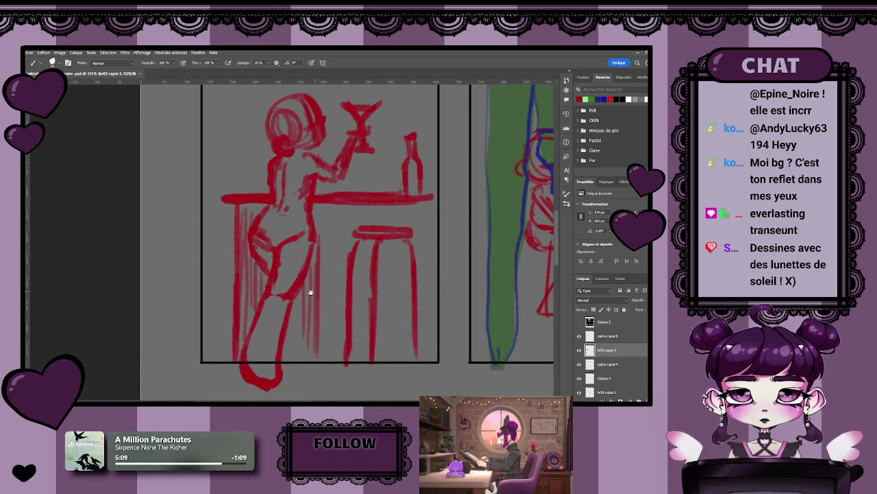
scroll(321, 303, "down", 1)
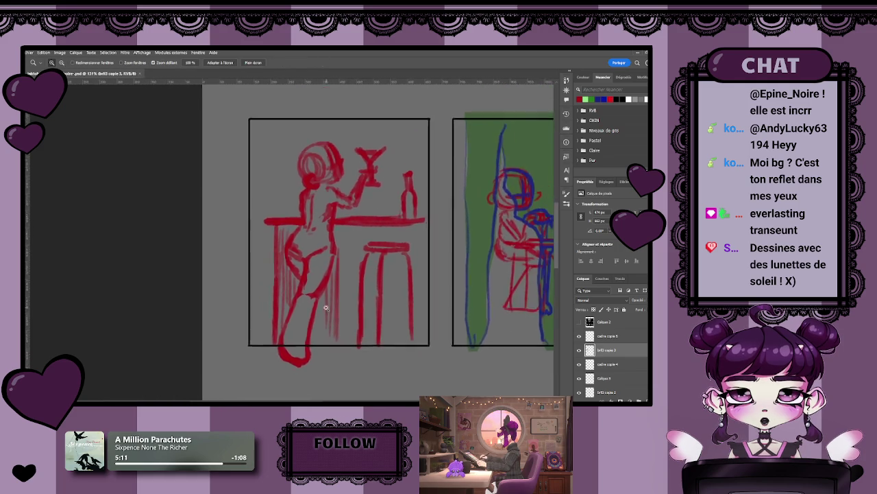
scroll(321, 304, "up", 2)
scroll(222, 221, "up", 1)
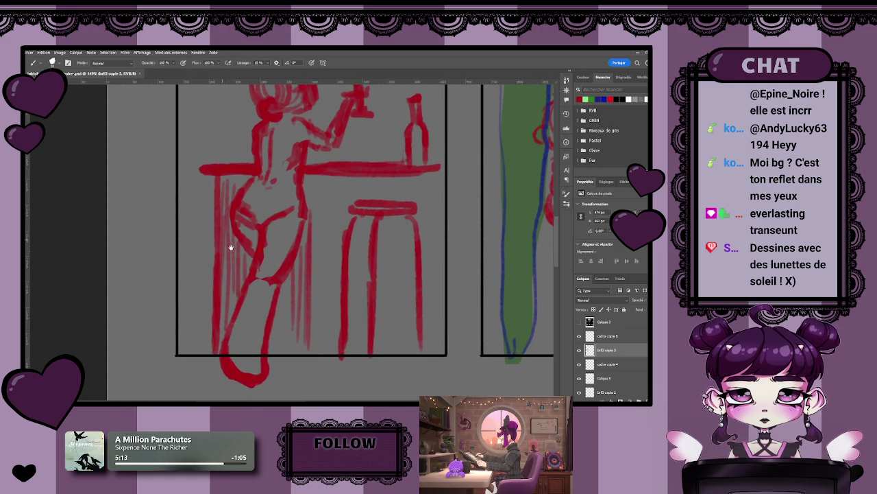
scroll(254, 235, "down", 1)
key("e")
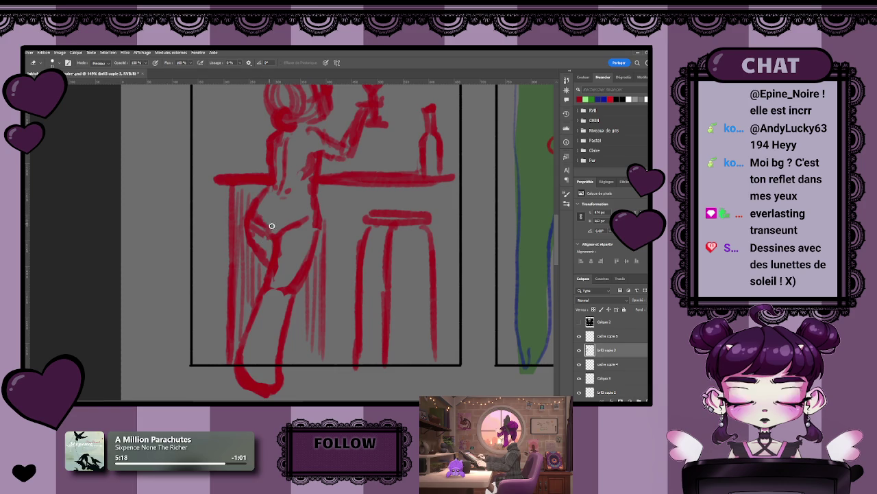
mouse_move(260, 217)
left_mouse_down()
mouse_move(307, 285)
mouse_move(322, 281)
mouse_move(286, 282)
mouse_move(275, 271)
left_mouse_up()
Zoom out to show all six panels, then reframe on the lower-left panels.
key("z")
key("b")
key("z")
key("b")
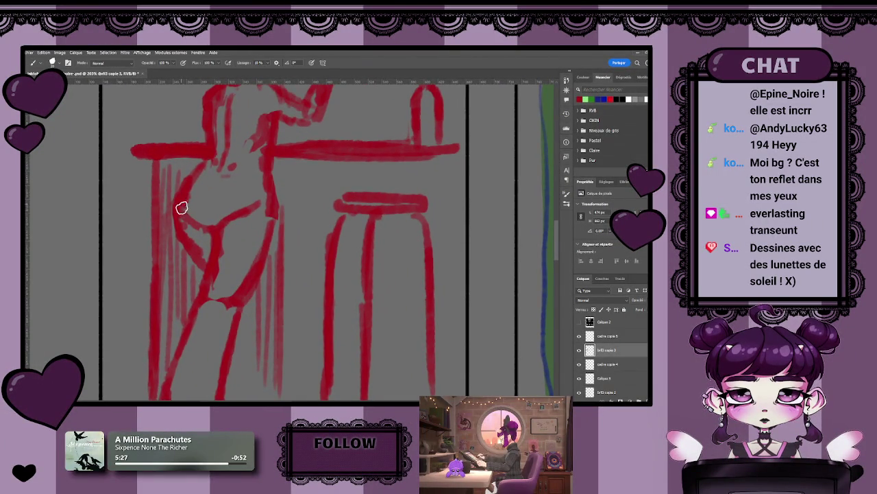
key("z")
mouse_move(251, 261)
left_mouse_down()
mouse_move(224, 266)
mouse_move(260, 243)
left_mouse_up()
key("b")
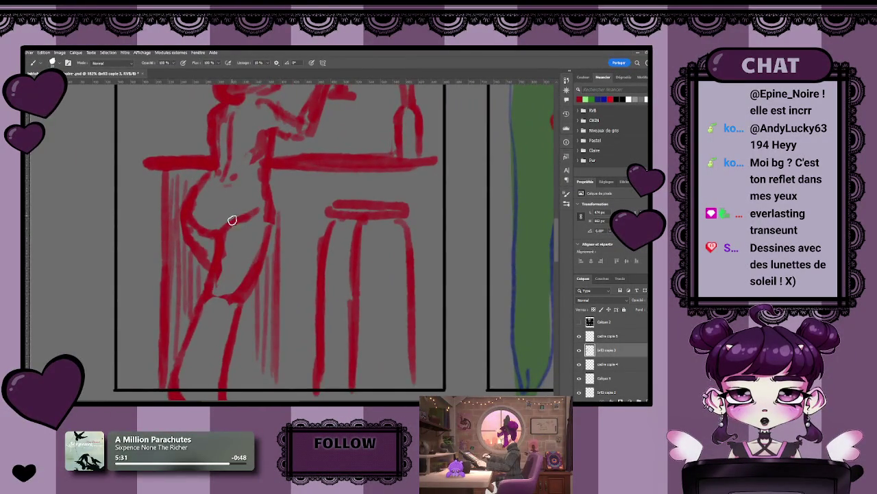
key("e")
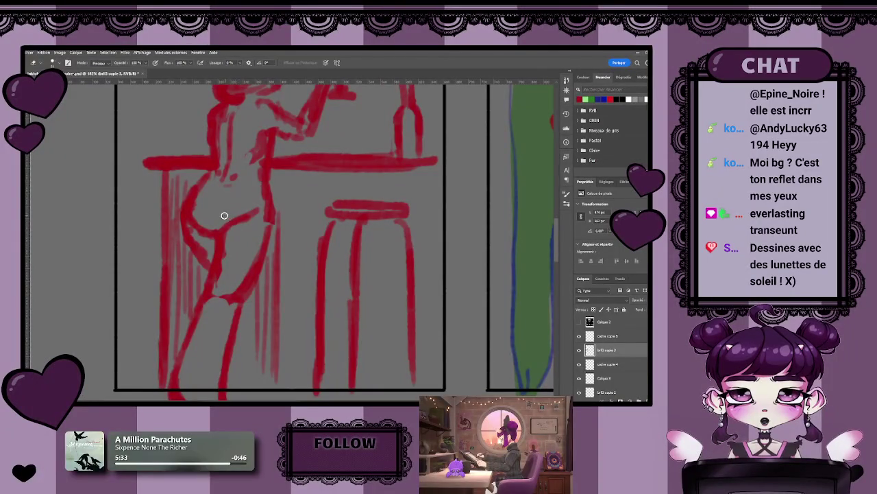
key("z")
mouse_move(257, 211)
left_mouse_down()
mouse_move(203, 285)
mouse_move(284, 291)
left_mouse_up()
key("e")
left_click_drag(283, 291, 281, 306)
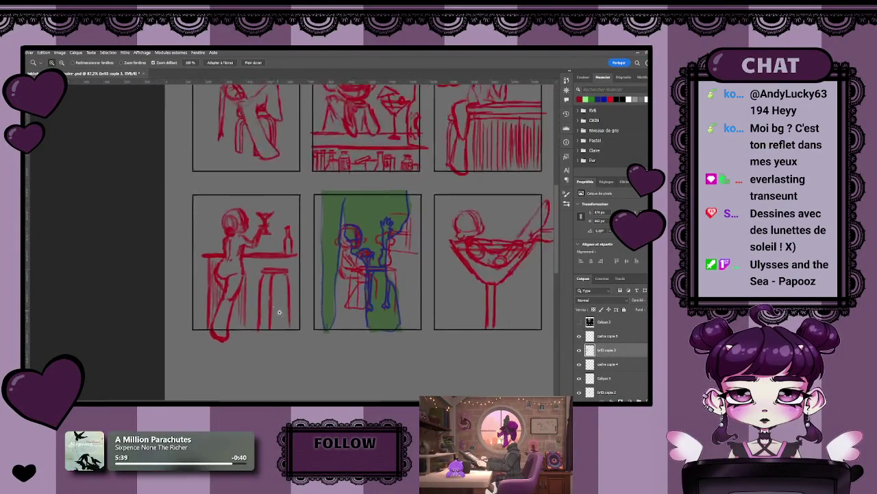
Brush dense red vertical hatch lines across the counter front, around the leg and stool.
key("b")
left_click_drag(211, 221, 209, 324)
left_click_drag(218, 248, 213, 332)
left_click_drag(224, 235, 225, 332)
left_click_drag(230, 273, 228, 332)
mouse_move(240, 218)
left_mouse_down()
mouse_move(237, 333)
mouse_move(244, 325)
left_mouse_up()
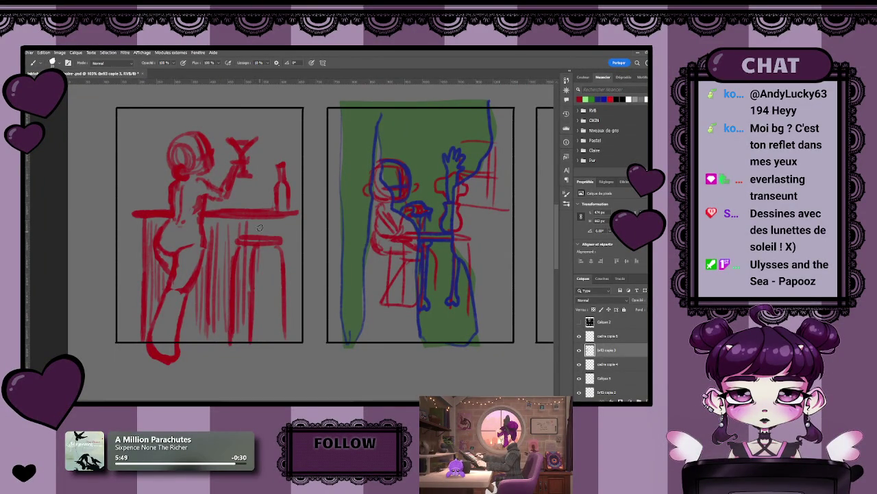
mouse_move(268, 228)
left_mouse_down()
mouse_move(267, 334)
mouse_move(269, 317)
left_mouse_up()
left_click_drag(276, 239, 282, 328)
left_click_drag(288, 223, 288, 299)
Zoom out to review the six-panel page and save the storyboard.
key("z")
mouse_move(307, 344)
left_mouse_down()
mouse_move(252, 344)
mouse_move(308, 344)
left_mouse_up()
key("b")
key("ctrl+s")
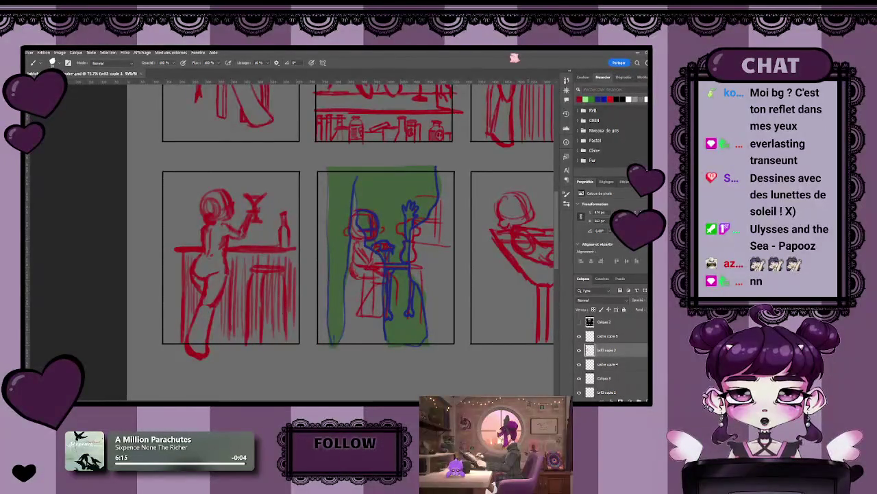
left_click_drag(341, 271, 318, 285)
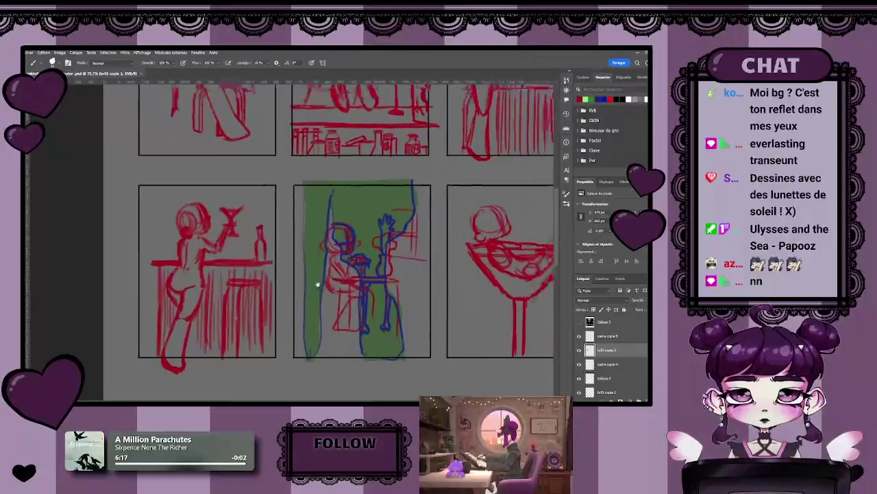
Zoom into the fourth panel and add two more hatch strokes along the leg and under the counter.
scroll(317, 285, "down", 5)
key("z")
scroll(291, 332, "up", 5)
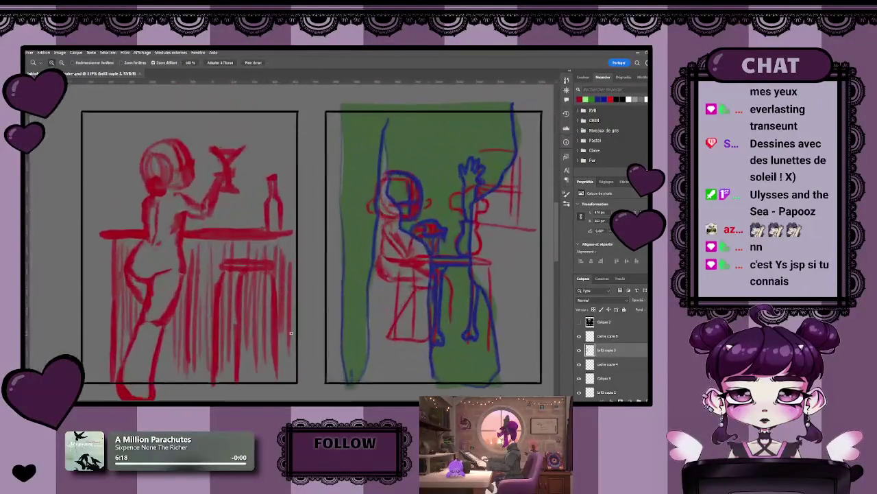
key("b")
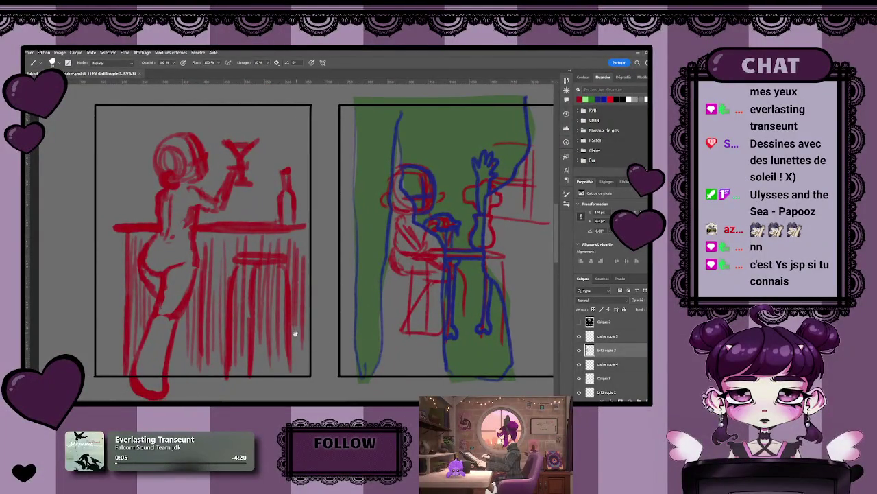
scroll(308, 346, "down", 3)
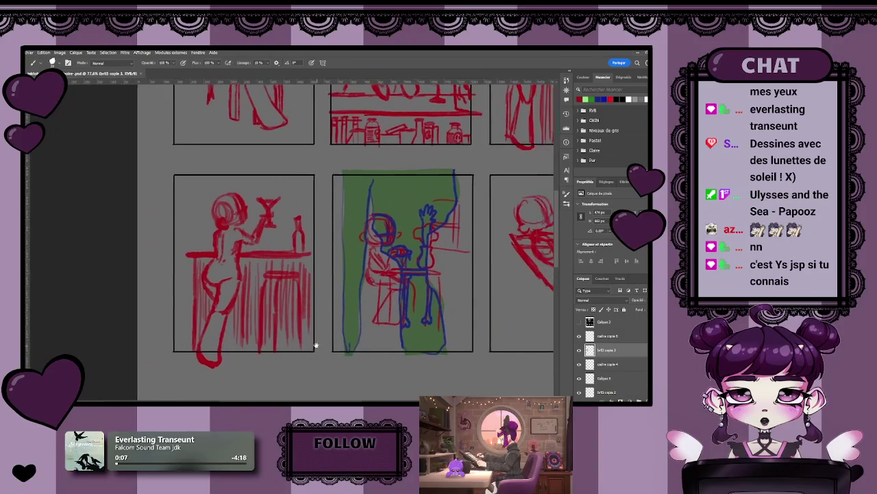
scroll(316, 343, "up", 3)
scroll(313, 333, "up", 1)
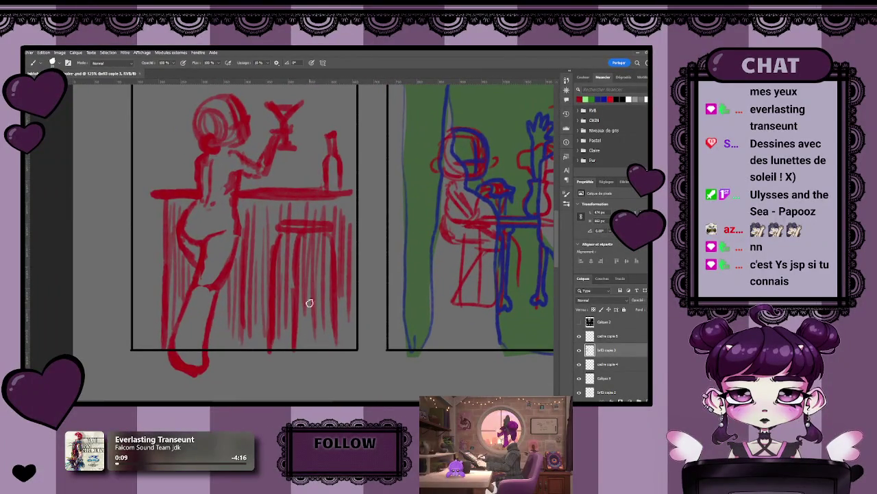
mouse_move(226, 281)
left_mouse_down()
mouse_move(221, 325)
mouse_move(214, 297)
mouse_move(213, 346)
left_mouse_up()
left_click_drag(231, 292, 226, 351)
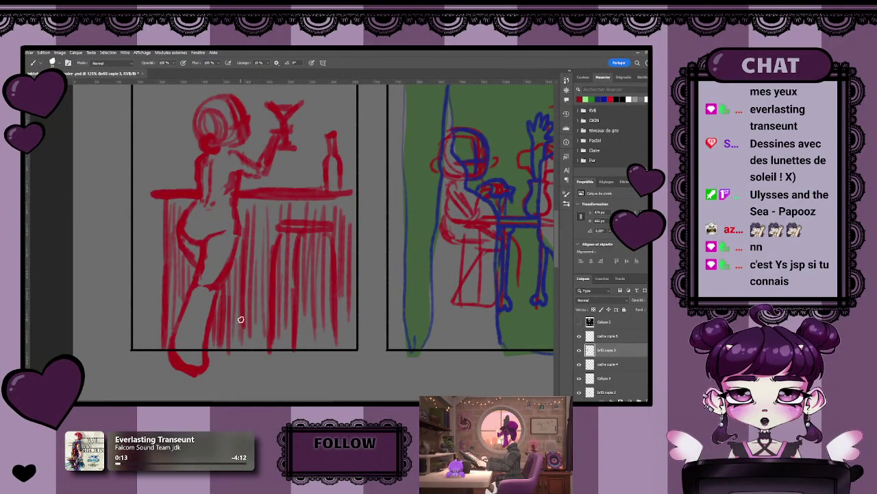
Zoom back out until the whole six-panel page is visible.
key("z")
scroll(291, 331, "down", 1)
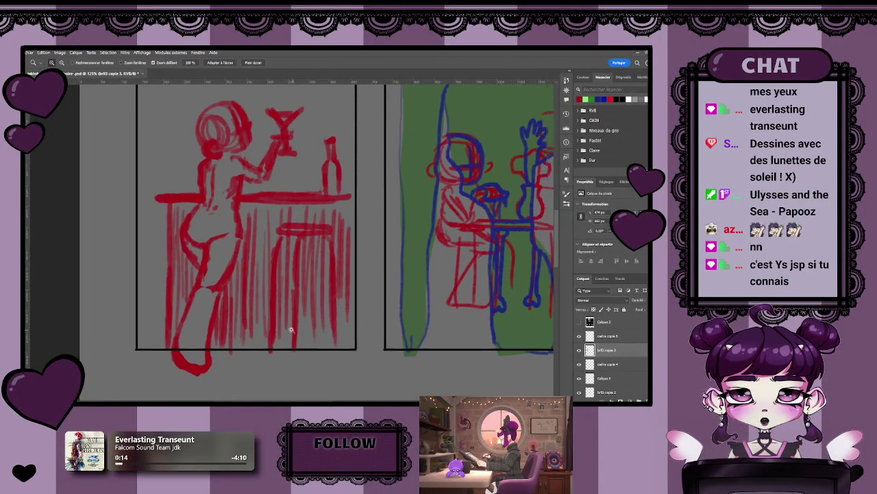
scroll(290, 330, "down", 1)
key("b")
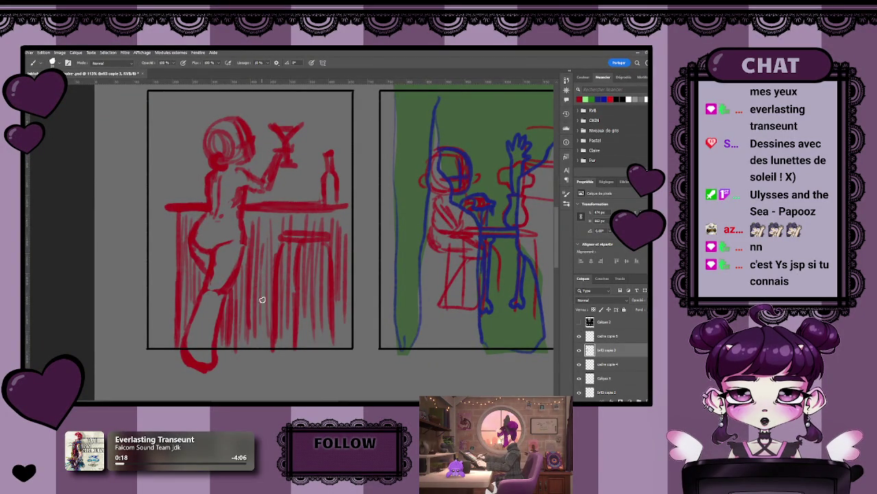
scroll(262, 300, "down", 1)
scroll(295, 291, "down", 1)
scroll(295, 295, "down", 1)
key("z")
scroll(283, 300, "down", 1)
scroll(278, 320, "down", 2)
scroll(263, 316, "down", 1)
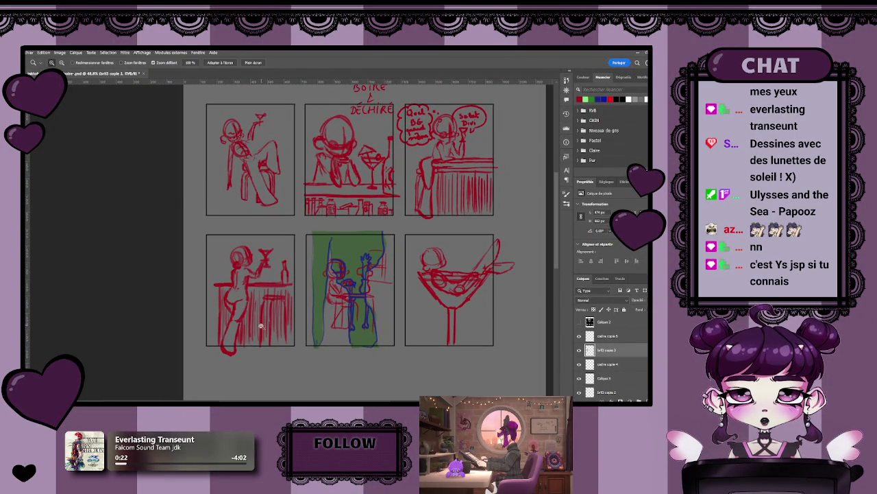